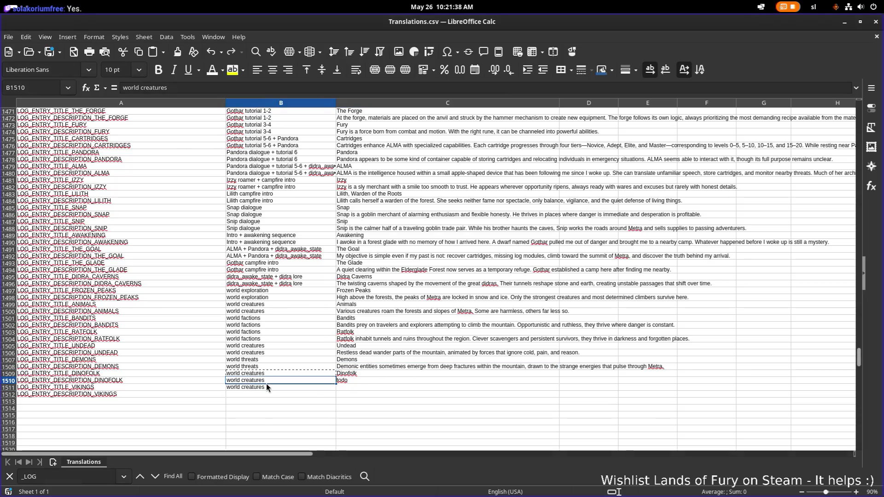
Copy the world creatures category from B1511 into B1512
key(ctrl+c)
click(284, 394)
key(ctrl+v)
Enter 'Vikings' as the title text in C1511 and 'Northfolk' as the description in C1512
double_click(388, 386)
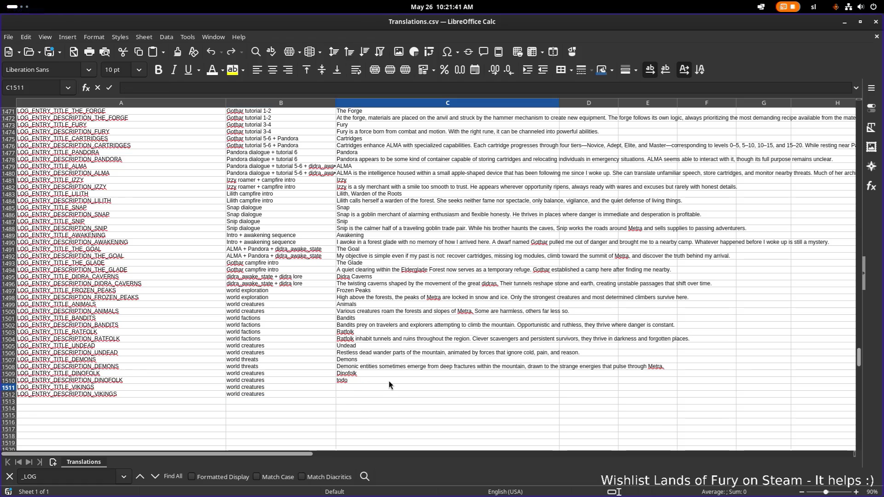
text(Vikinb)
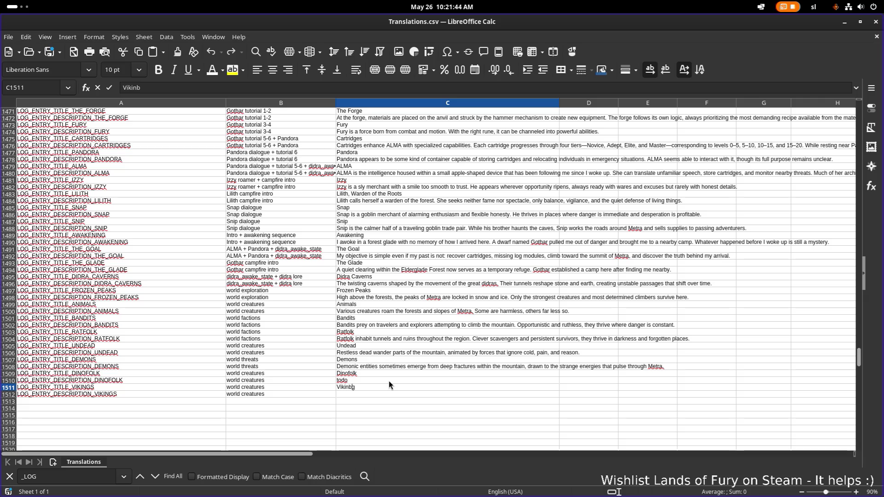
text(gs)
key(Return)
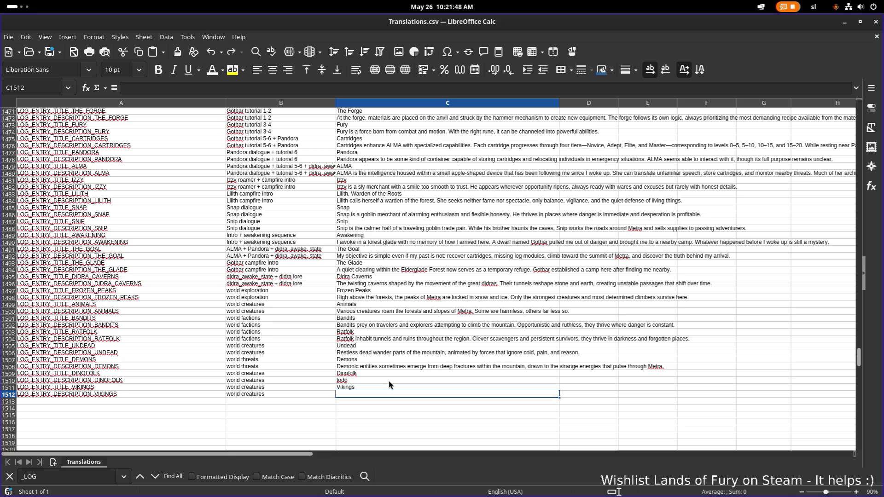
text(Nor)
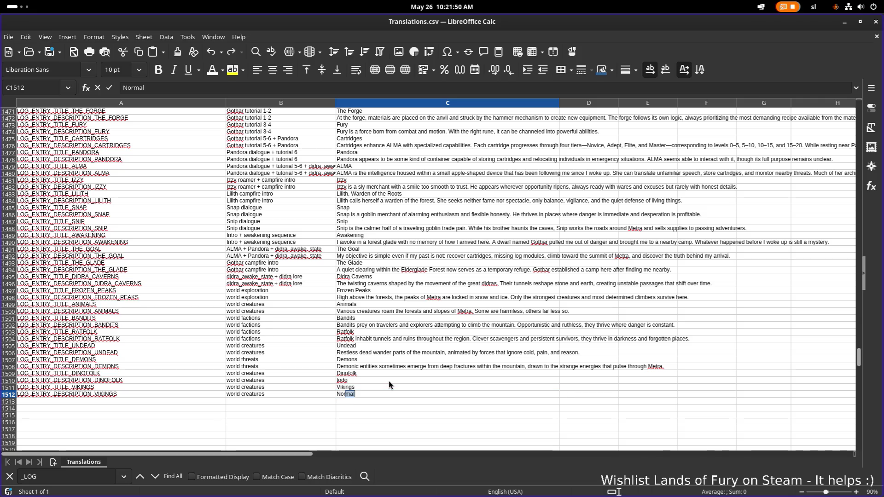
text(thfolk)
key(Return)
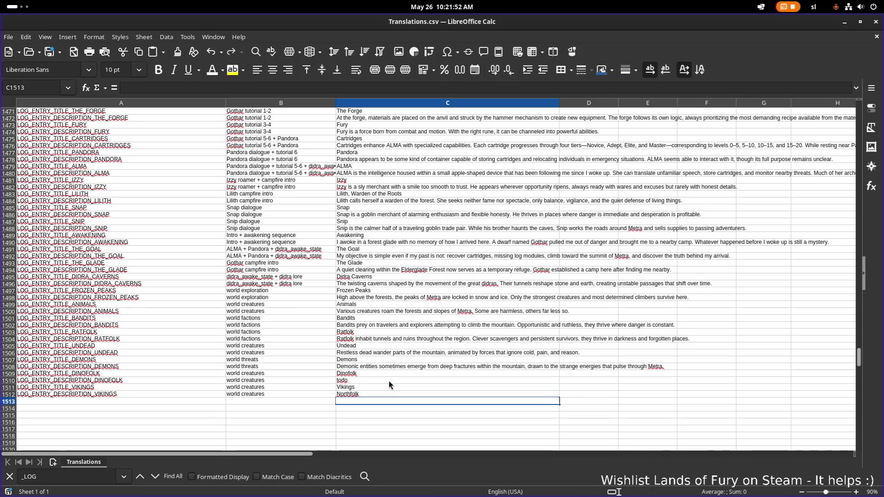
Review the Dinofolk and Vikings text cells and select the empty row below them
click(416, 380)
click(401, 388)
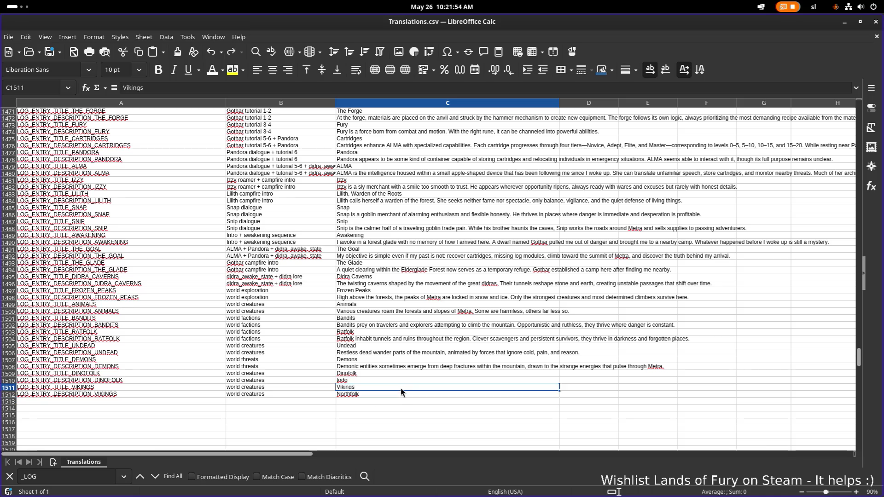
scroll(402, 388, down, 2)
click(114, 360)
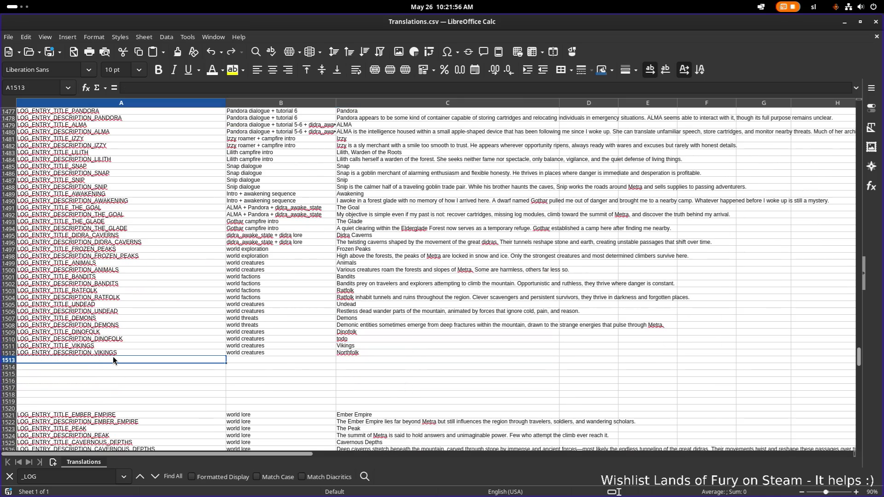
Insert an entire empty row at the Ratfolk description row
click(110, 264)
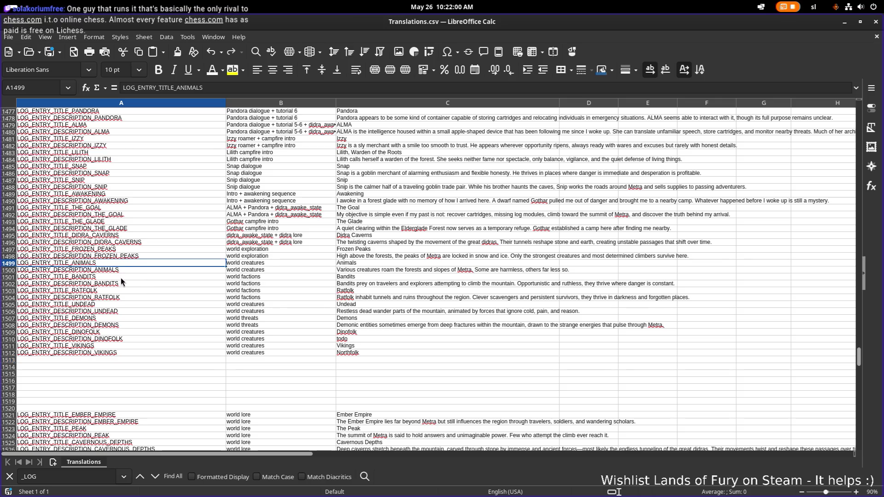
click(117, 291)
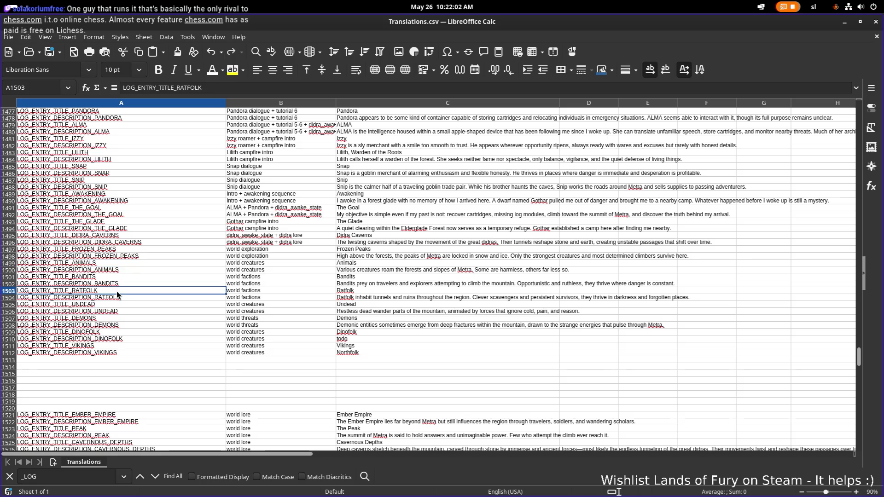
click(118, 298)
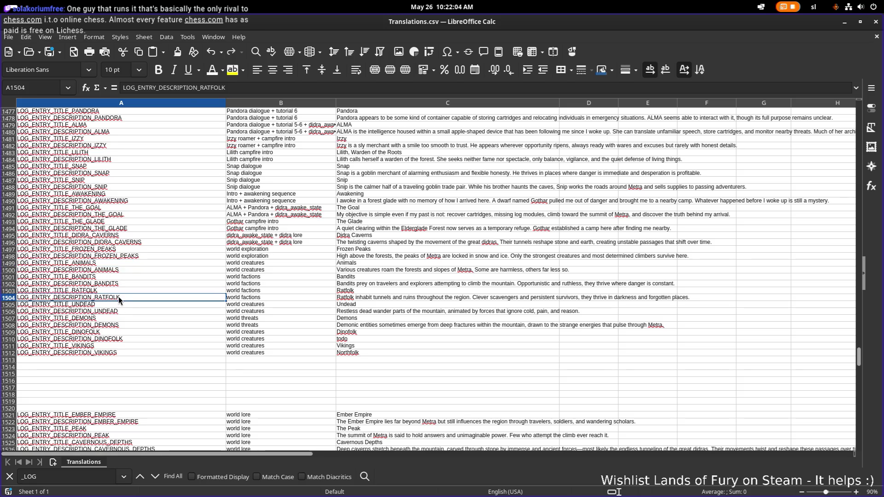
right_click(119, 300)
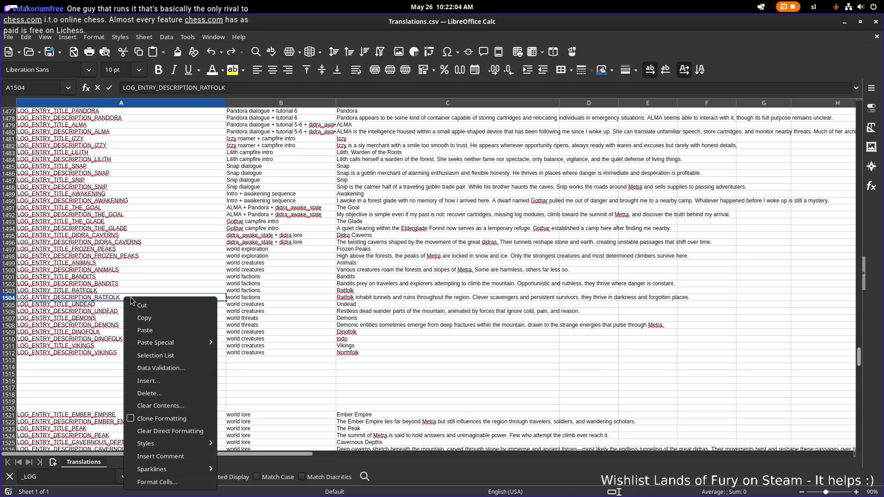
click(186, 382)
click(476, 245)
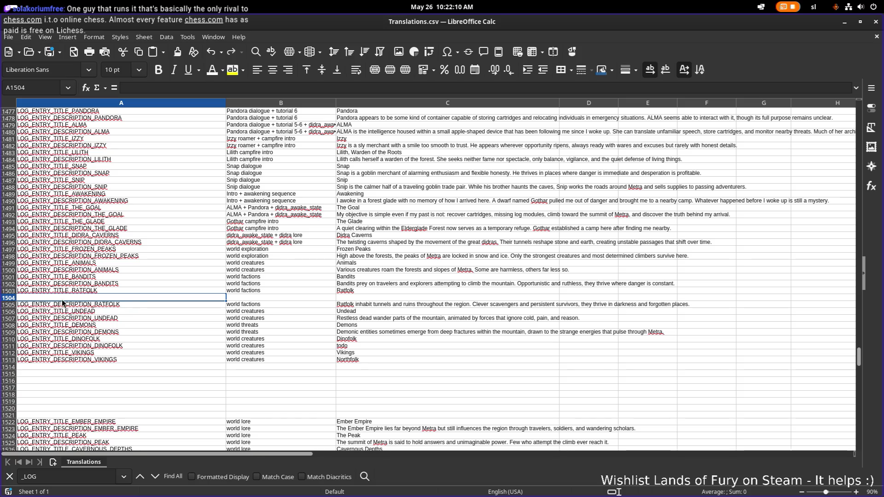
Move the Ratfolk description row up into row 1504
click(7, 305)
key(ctrl+x)
click(7, 299)
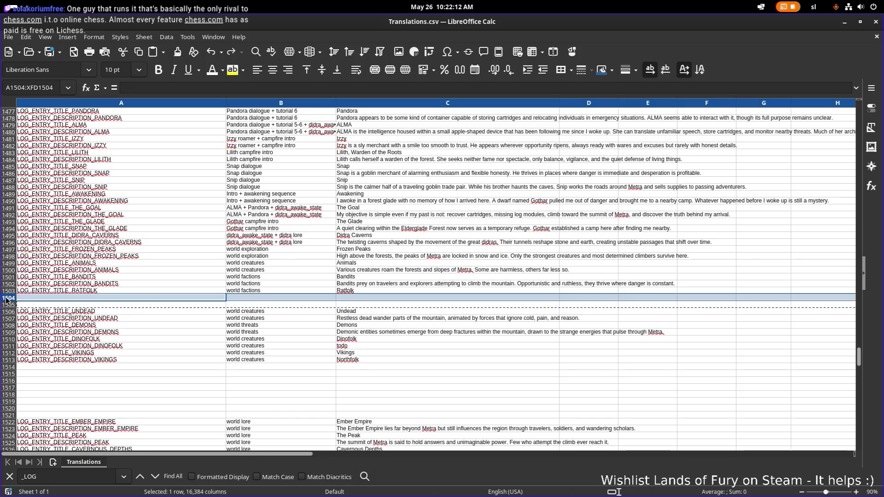
key(ctrl+v)
Insert more blank rows at row 1505 beneath the Ratfolk entries
click(38, 305)
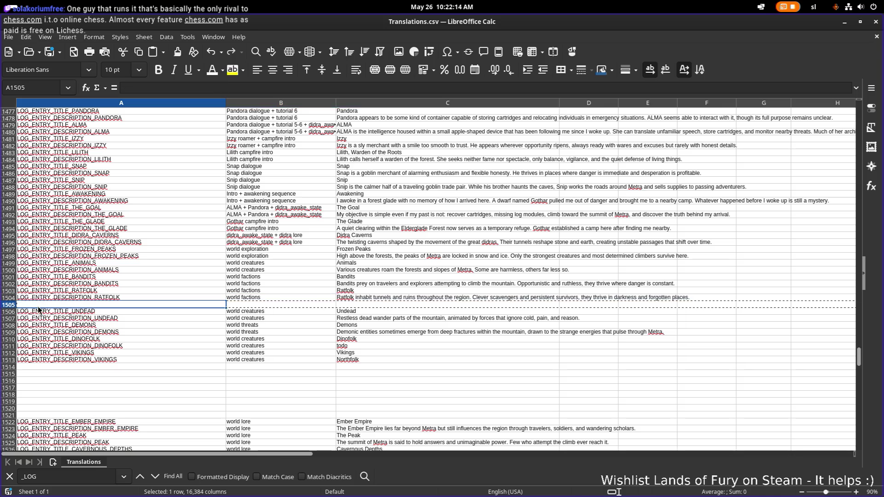
right_click(43, 306)
click(110, 392)
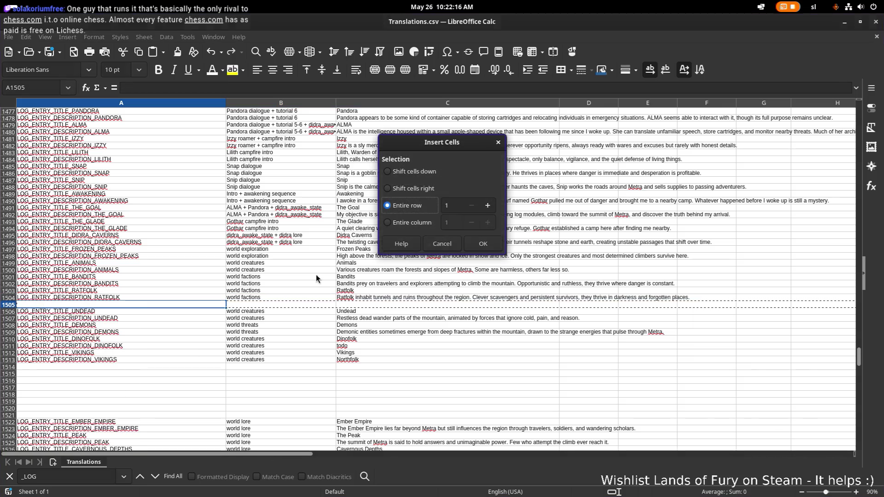
double_click(458, 210)
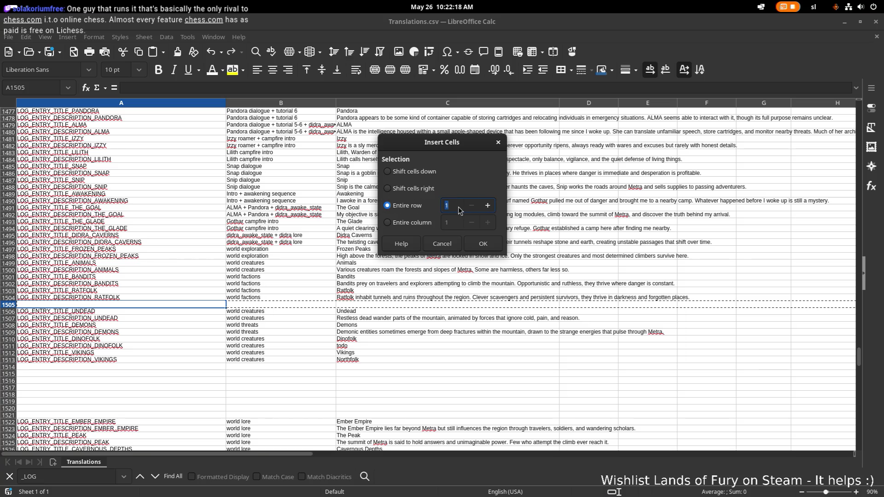
text(6)
click(483, 244)
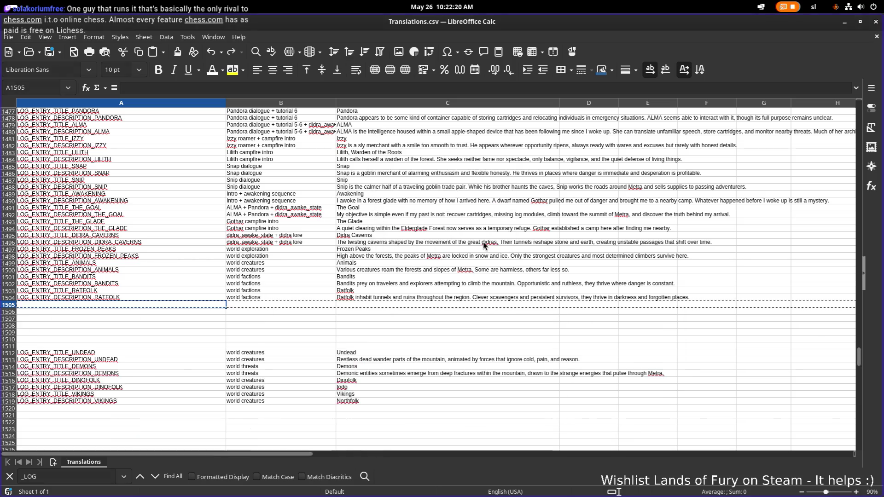
click(204, 318)
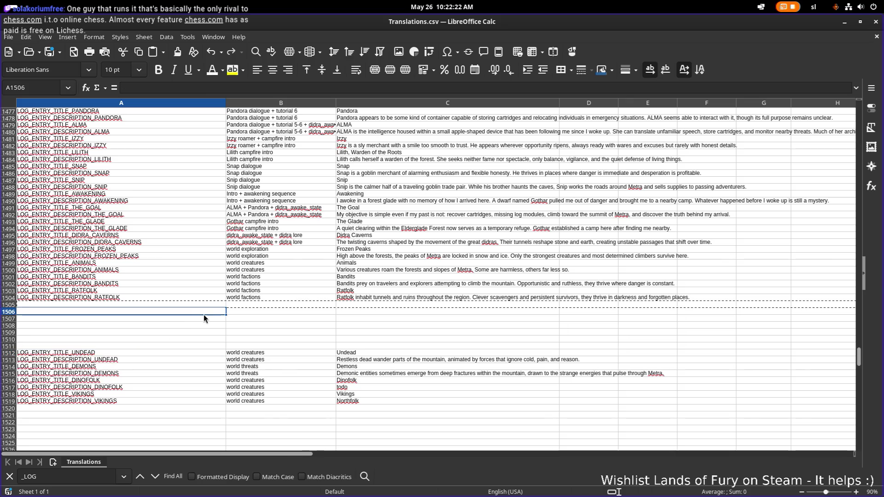
In Godot, replace the file search with 'slimes'
key(alt+Tab)
key(alt+Tab)
key(ctrl+a)
text(slimes)
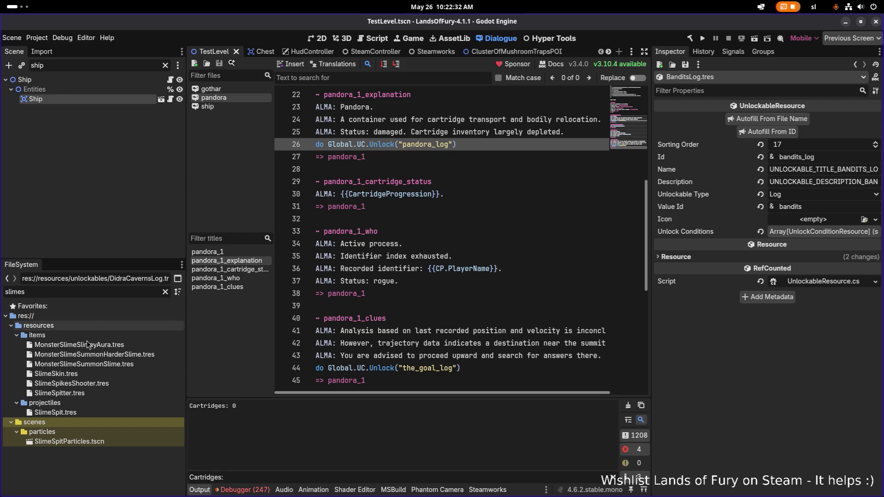
Broaden the file filter to 'slime' and browse the slime-related resources
click(90, 374)
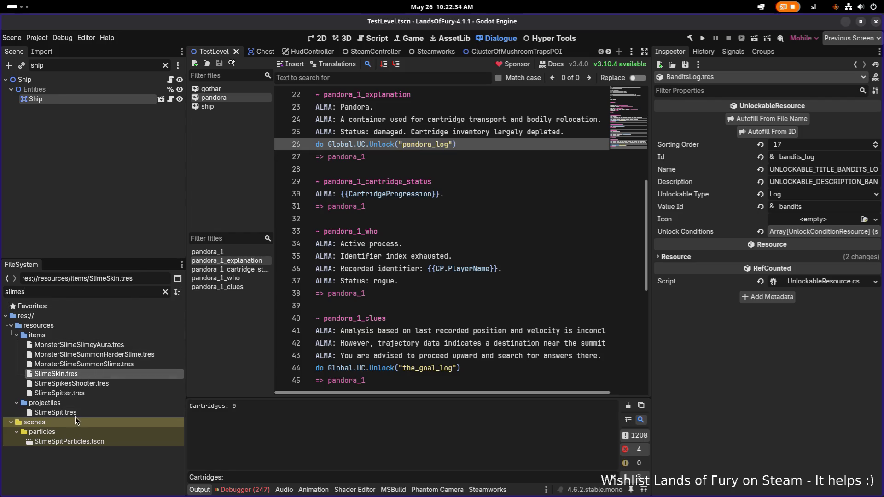
click(82, 291)
key(BackSpace)
scroll(80, 311, down, 10)
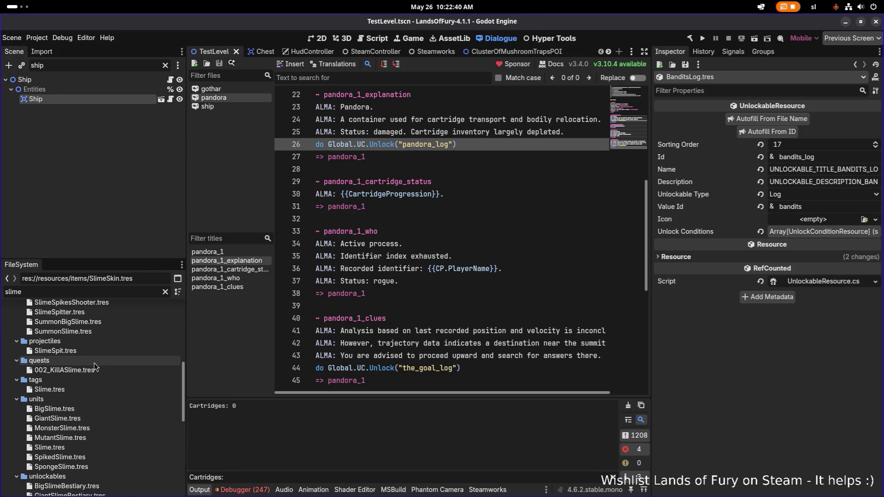
scroll(92, 352, down, 3)
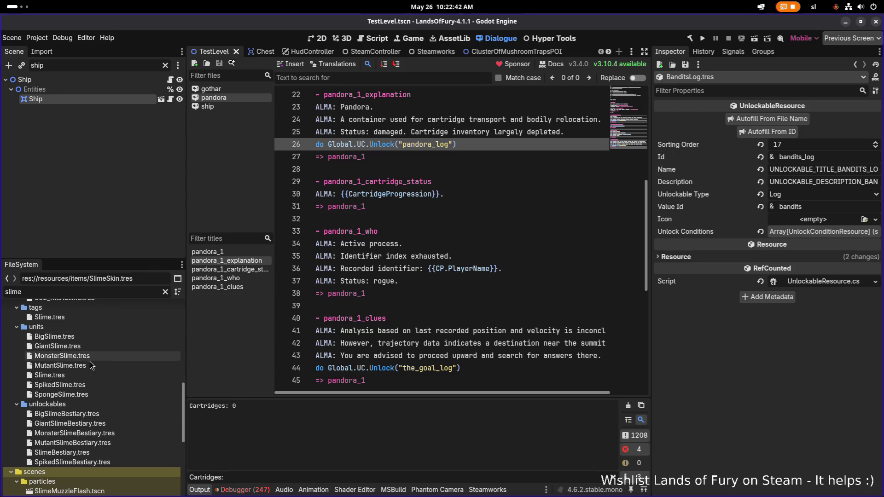
scroll(82, 372, down, 3)
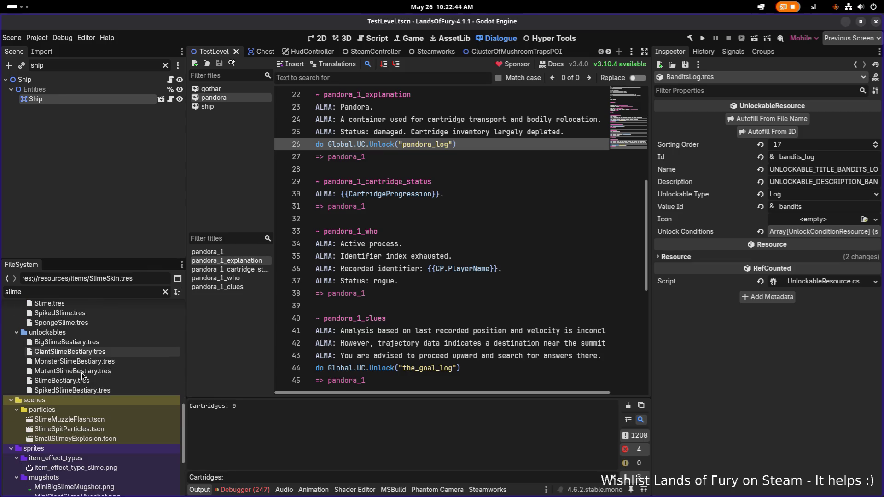
scroll(85, 388, down, 4)
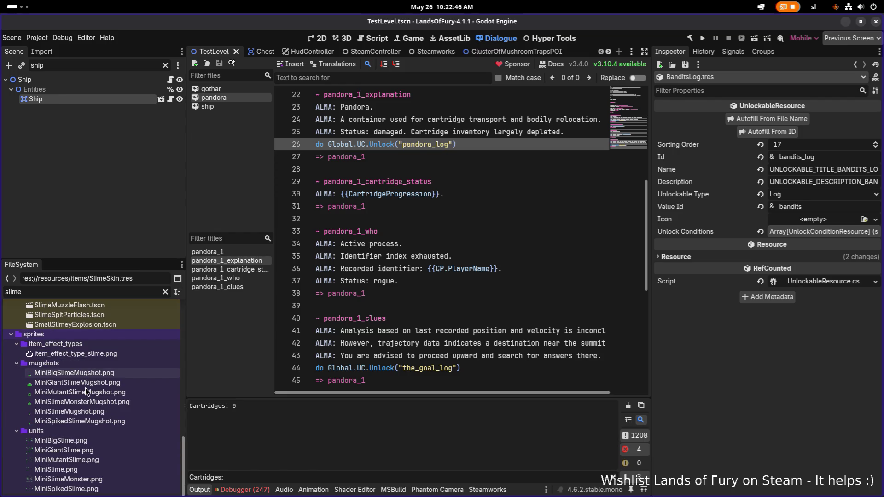
scroll(85, 391, up, 3)
scroll(85, 391, down, 3)
scroll(85, 388, up, 5)
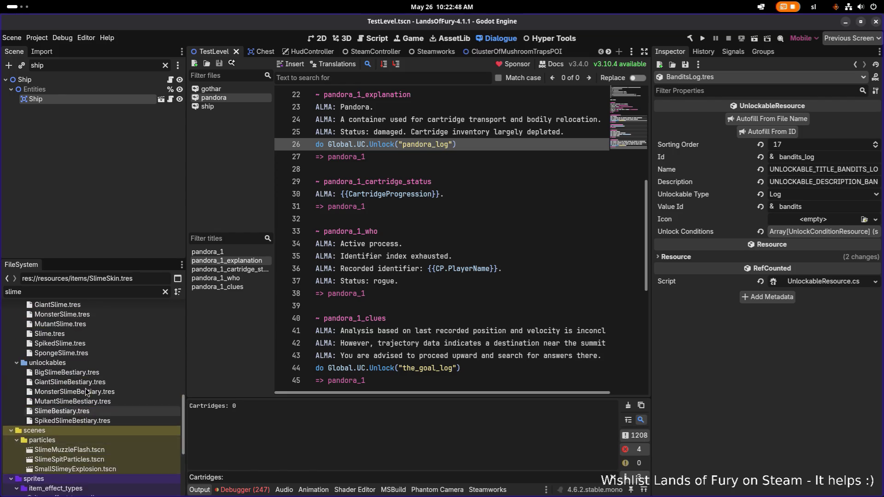
Inspect GiantSlime.tres, whose Faction is Animals.tres
click(79, 352)
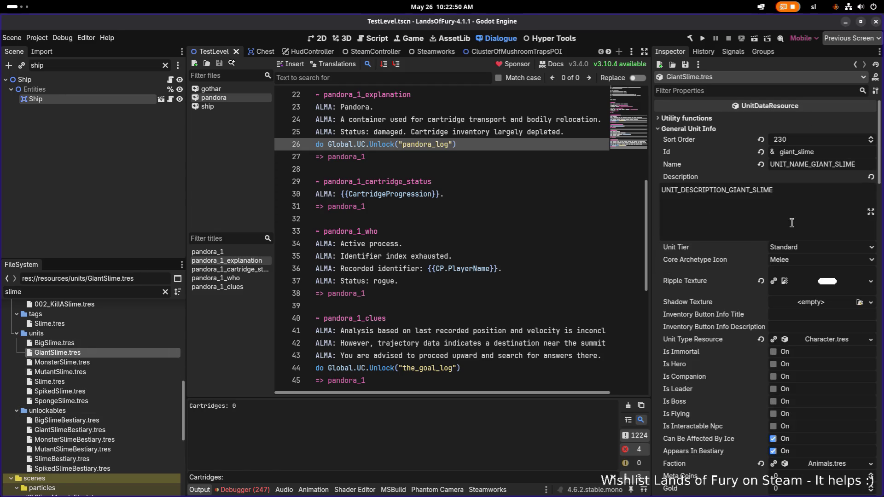
scroll(842, 378, down, 4)
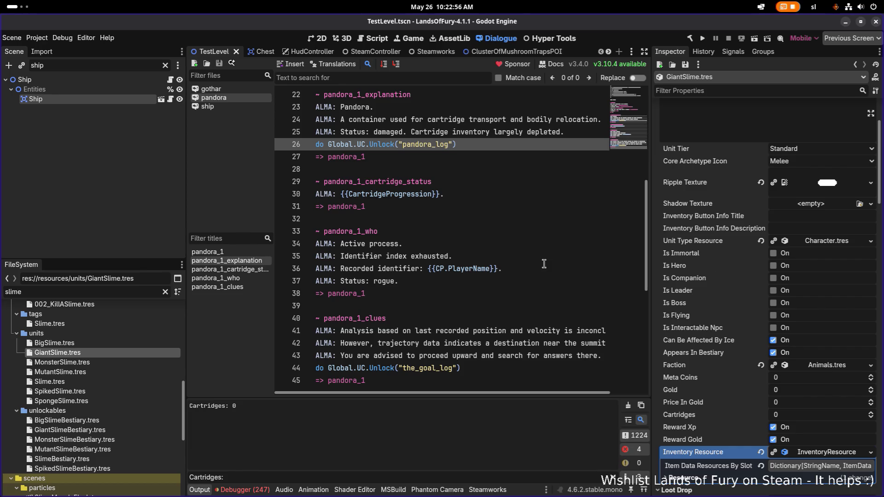
key(alt+Tab)
key(alt+Tab)
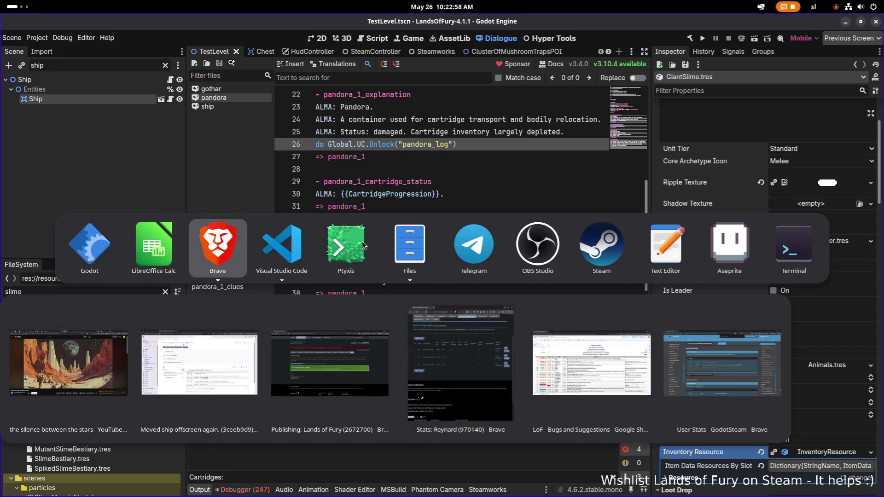
key(Escape)
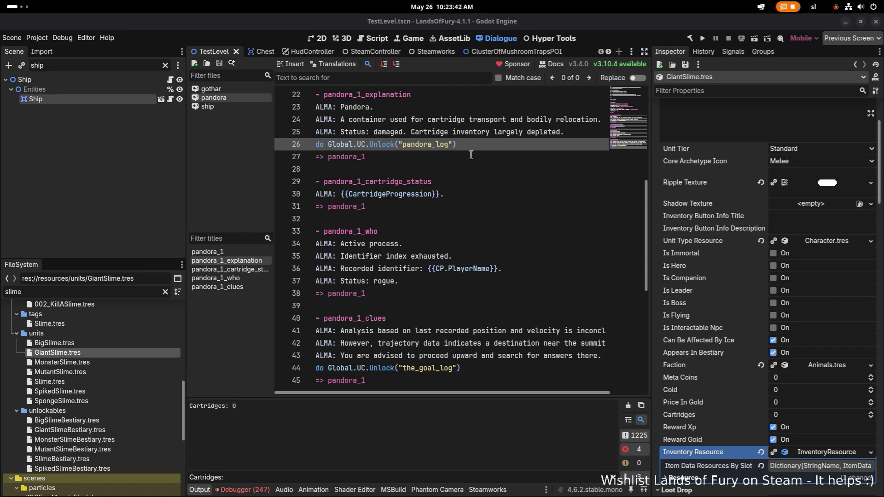
click(447, 169)
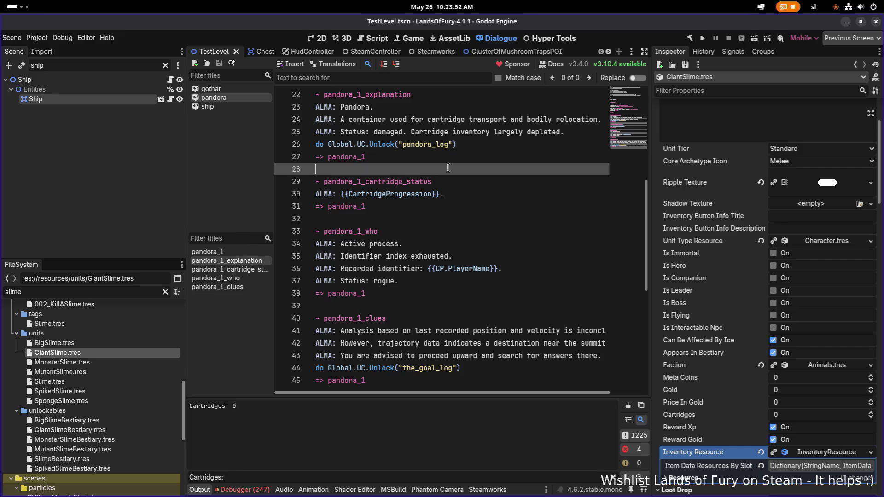
key(Up)
key(Up)
key(shift+Home)
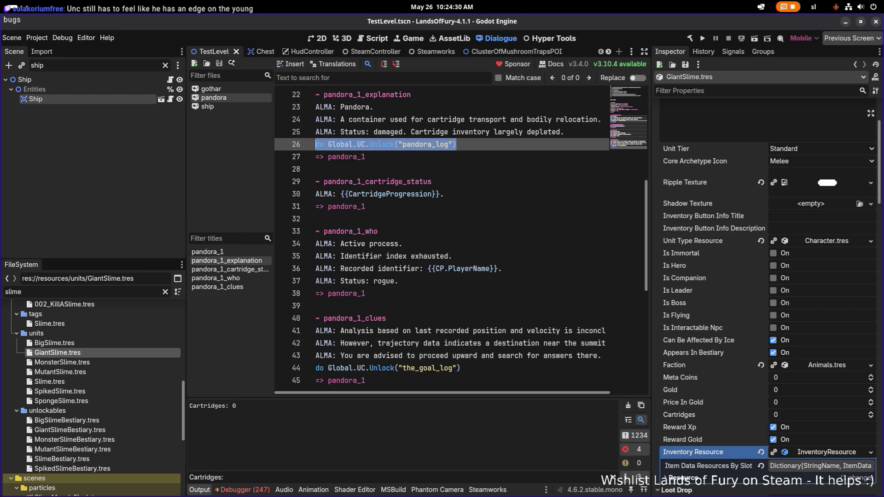
click(488, 234)
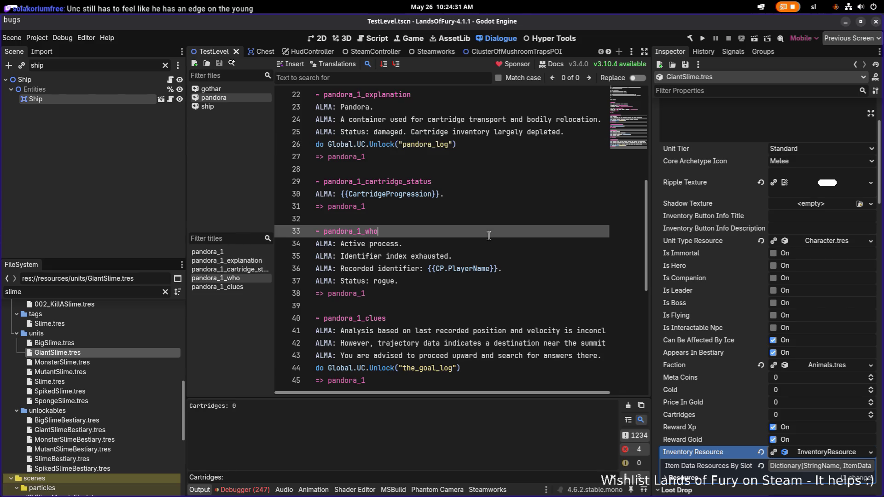
click(524, 178)
key(alt+Tab)
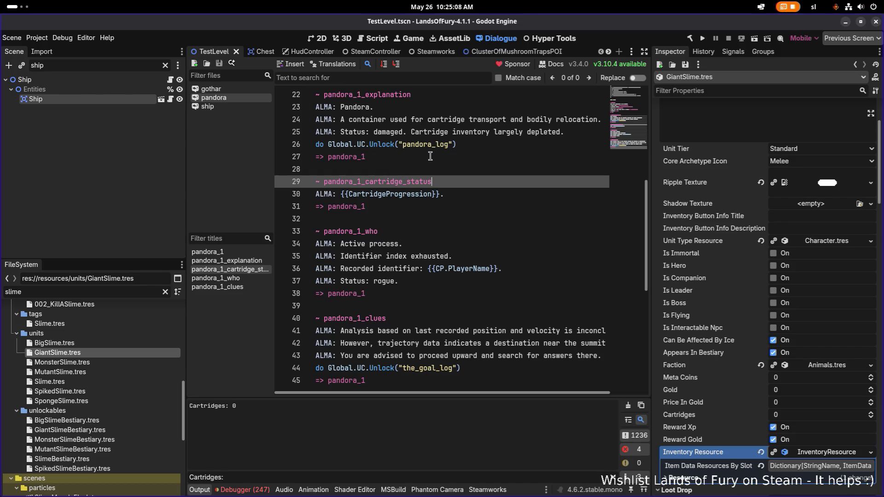
click(453, 196)
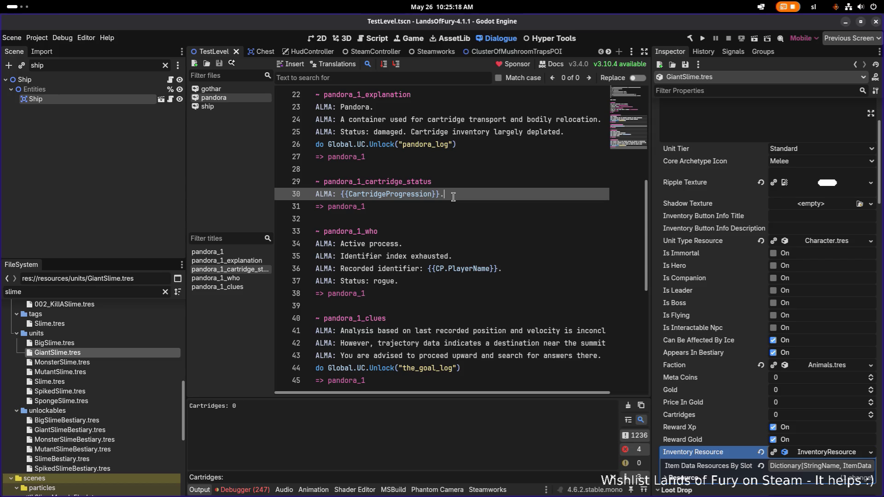
click(437, 206)
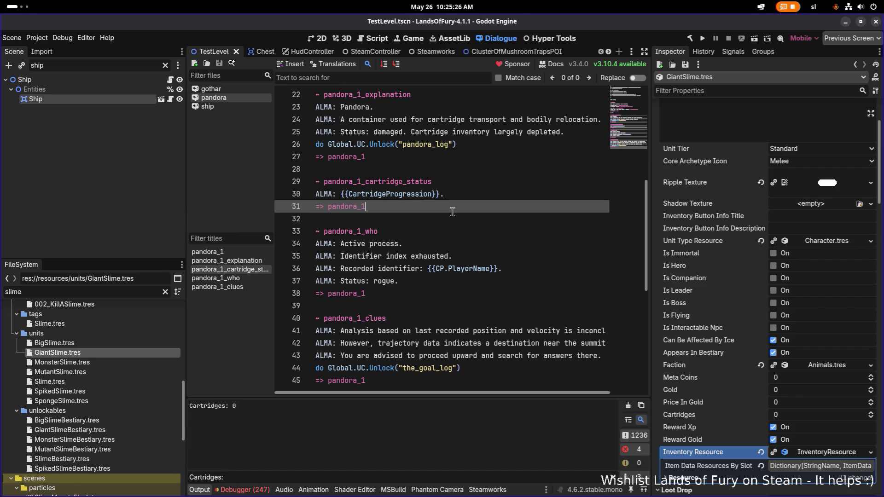
scroll(453, 212, down, 3)
scroll(453, 211, up, 3)
key(alt+Tab)
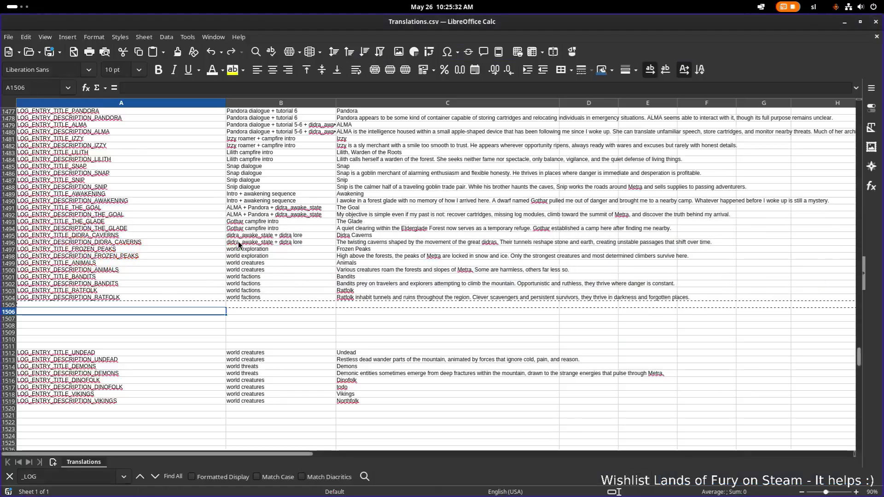
Locate the UNDEAD and DINOFOLK title and description rows
click(125, 283)
click(134, 292)
click(137, 353)
click(128, 386)
click(133, 371)
click(125, 381)
click(129, 377)
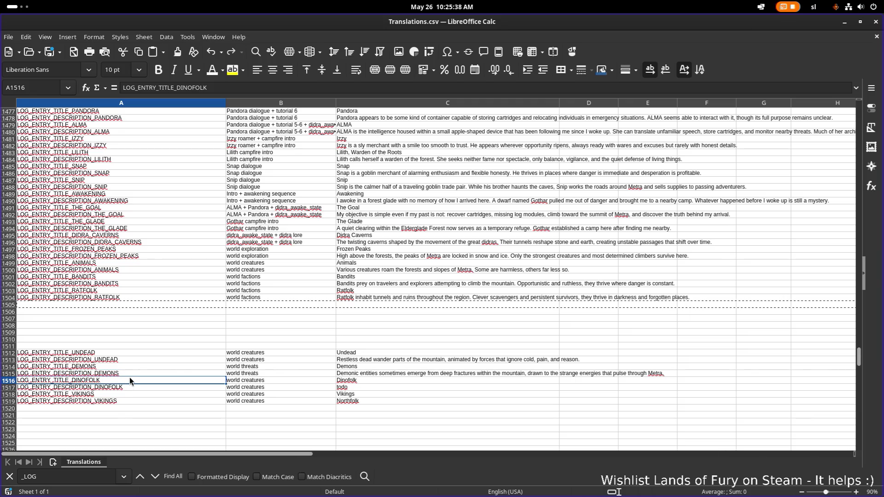
click(133, 372)
click(130, 380)
shift+click(131, 387)
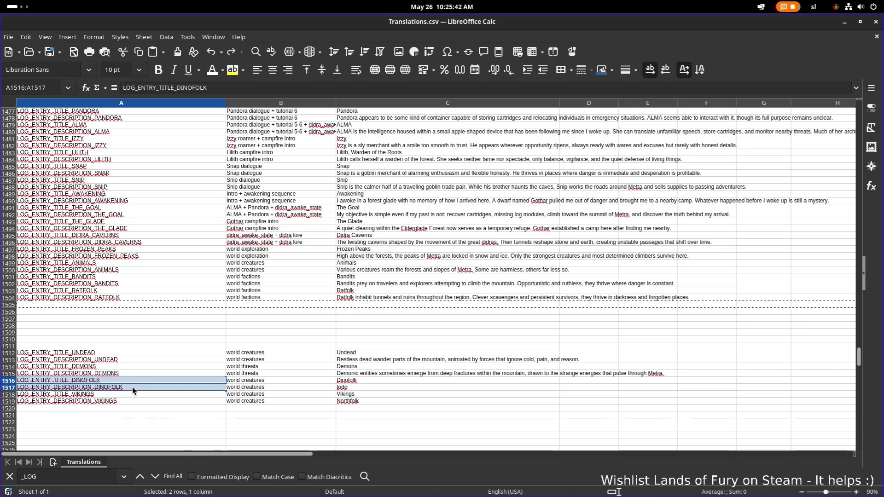
click(135, 353)
shift+click(132, 361)
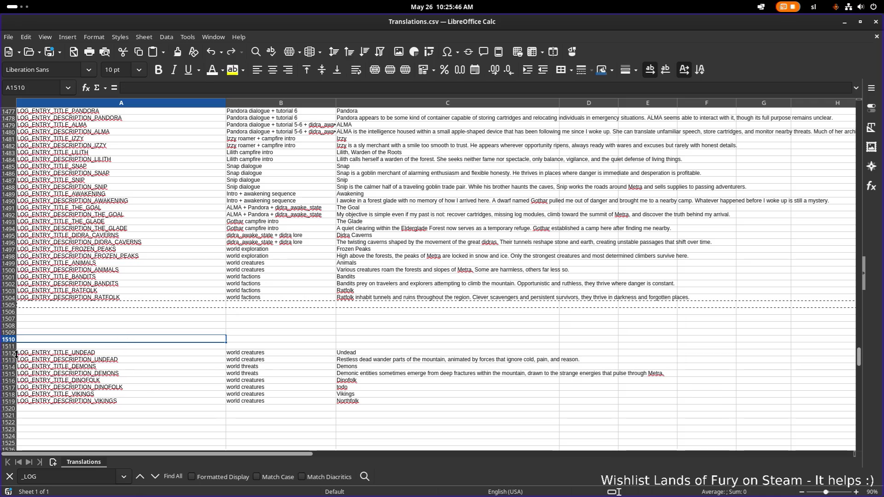
Move the two UNDEAD rows into rows 1505–1506
click(9, 353)
shift+click(9, 360)
key(ctrl+c)
key(Delete)
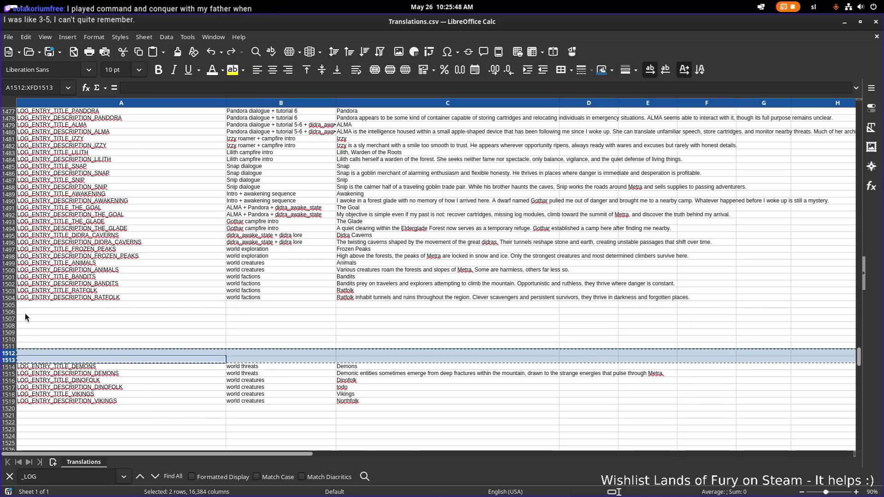
click(8, 305)
drag(9, 308, 10, 312)
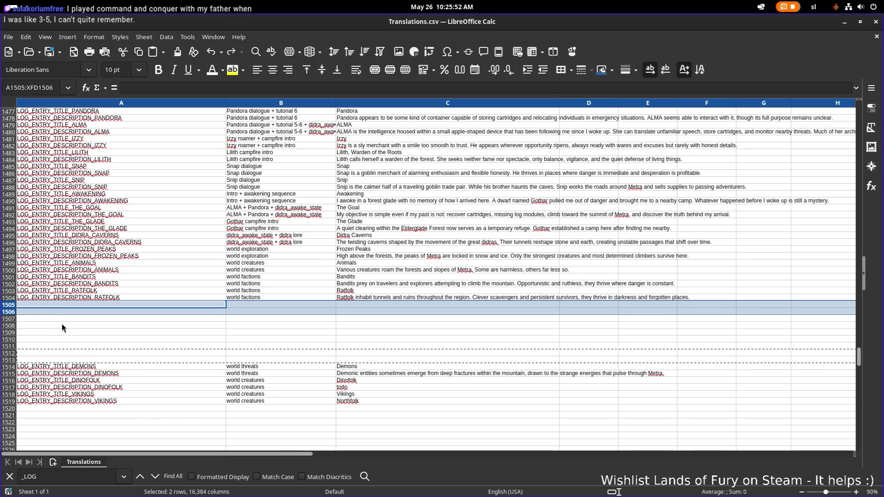
key(ctrl+z)
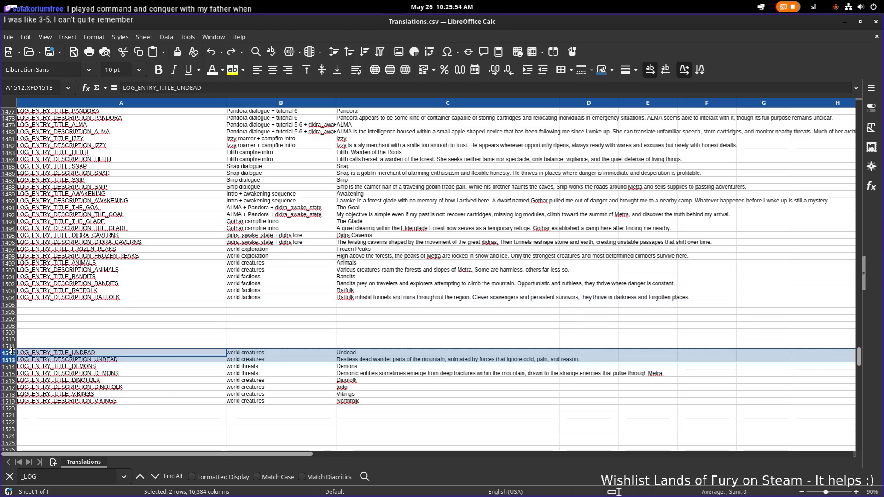
key(ctrl+x)
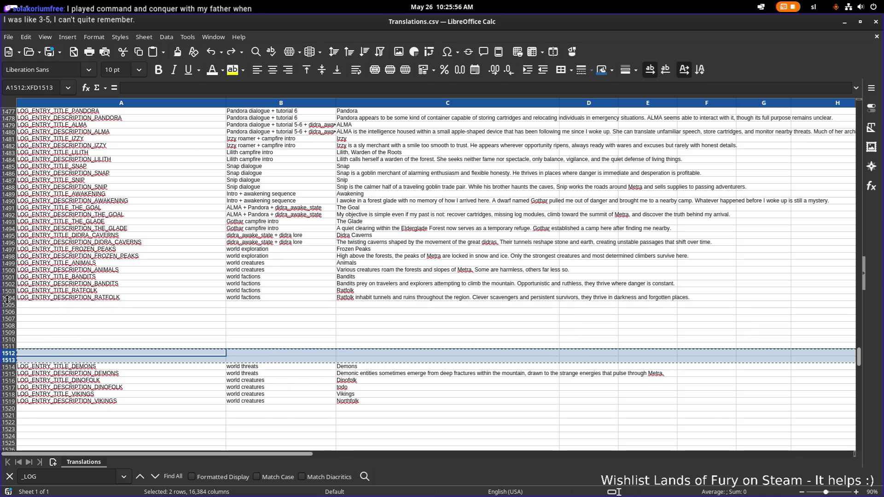
drag(7, 306, 8, 312)
key(ctrl+v)
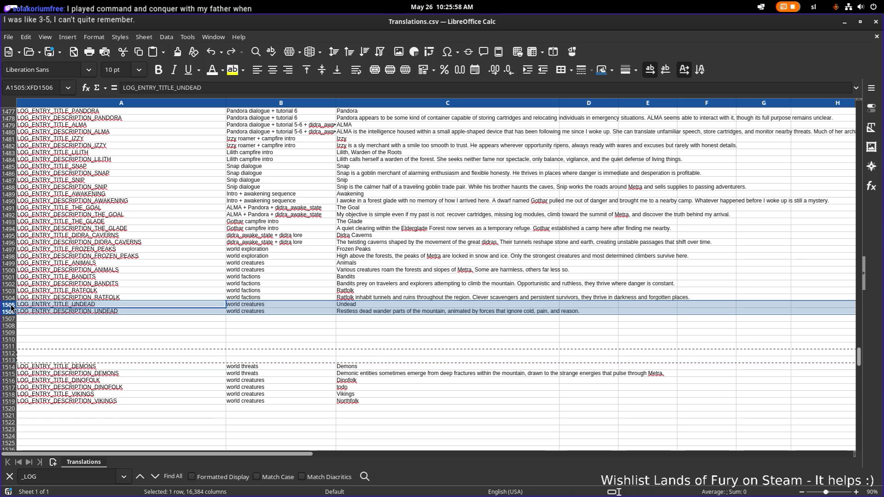
Move the two DINOFOLK rows into rows 1507–1508
click(60, 358)
click(63, 370)
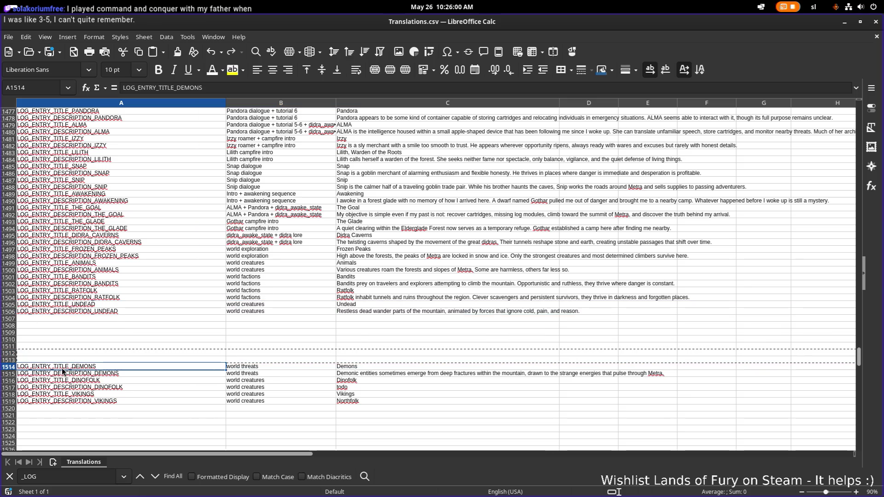
click(8, 381)
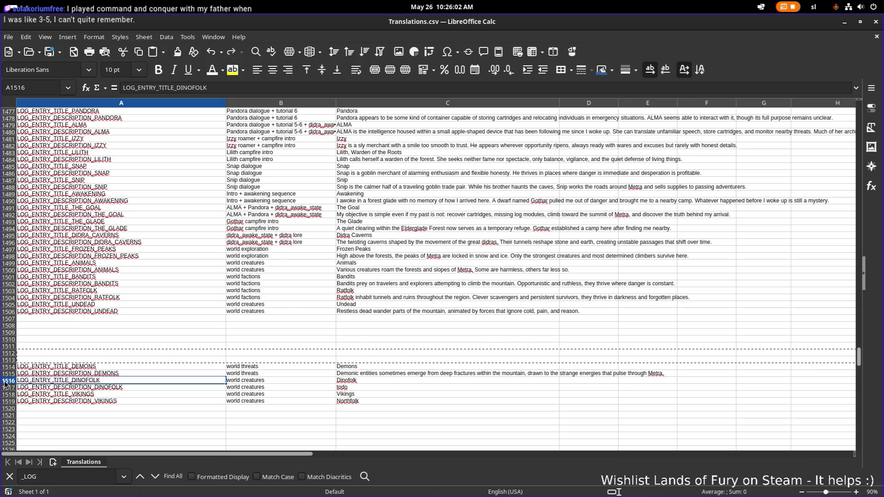
drag(7, 385, 7, 389)
key(ctrl+x)
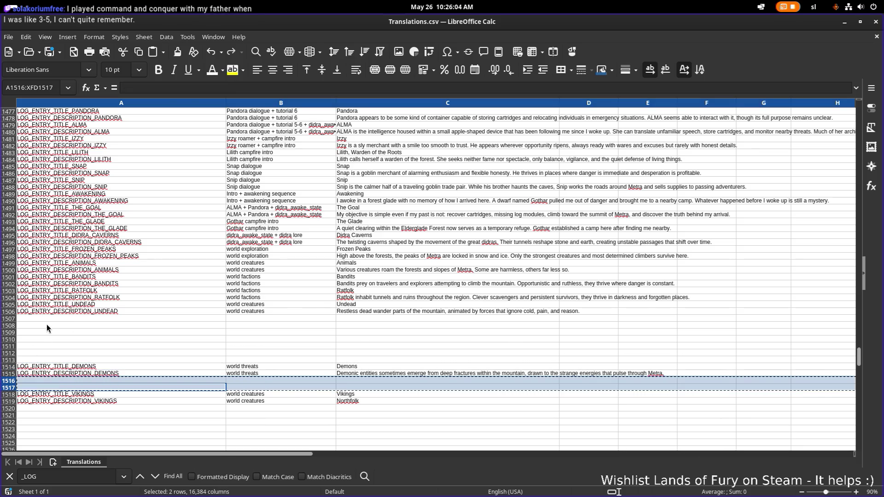
click(10, 318)
key(ctrl+v)
Move the two DEMONS rows into rows 1509–1510
click(60, 346)
click(7, 368)
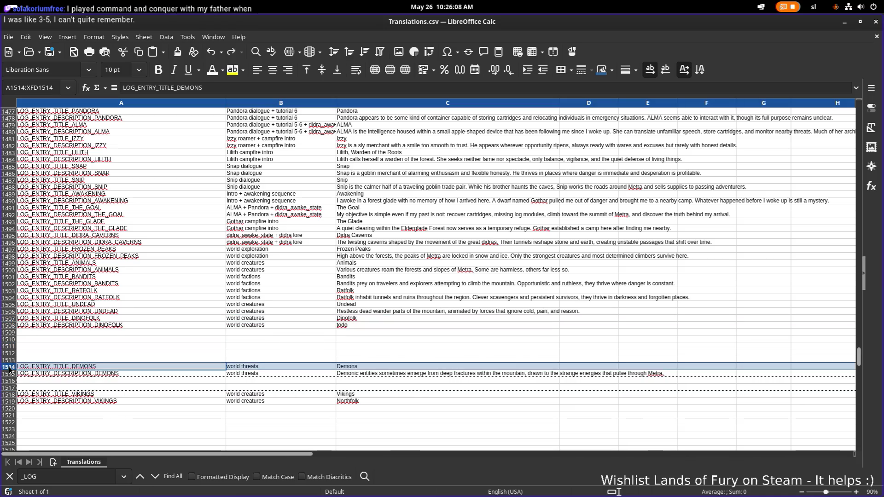
shift+click(9, 374)
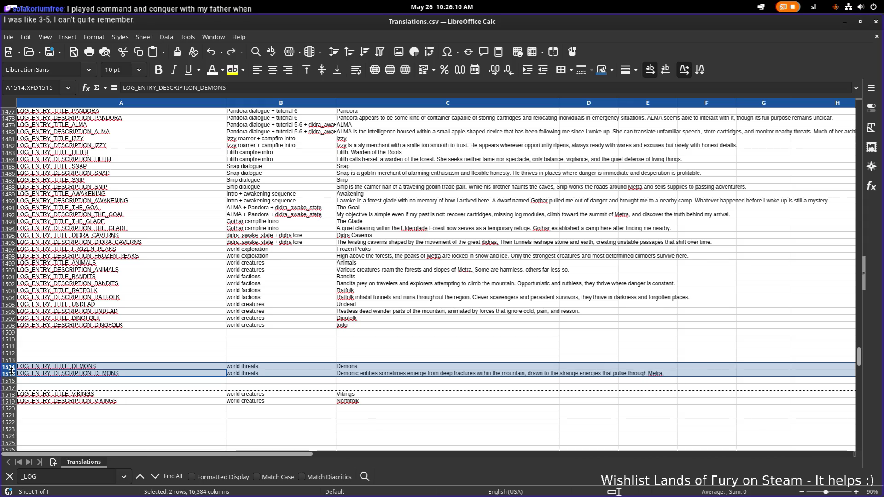
key(ctrl+x)
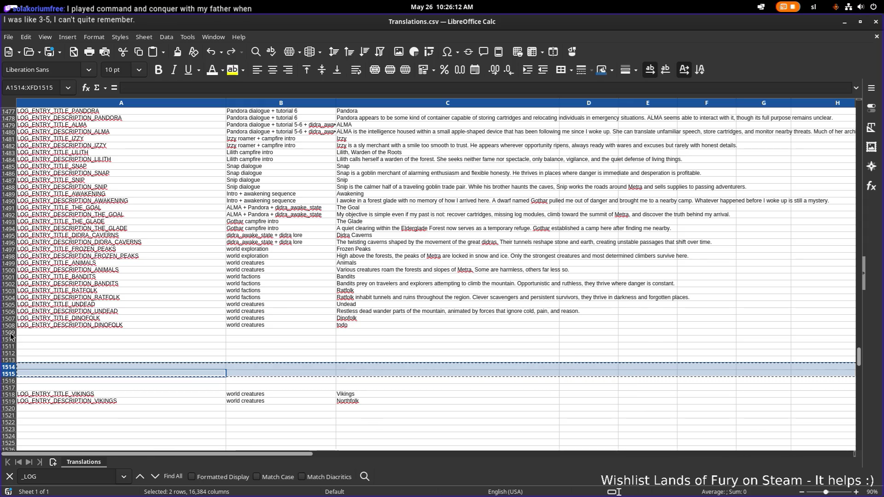
click(9, 333)
key(ctrl+v)
Move the two VIKINGS rows into rows 1511–1512 and check the description entry
click(79, 360)
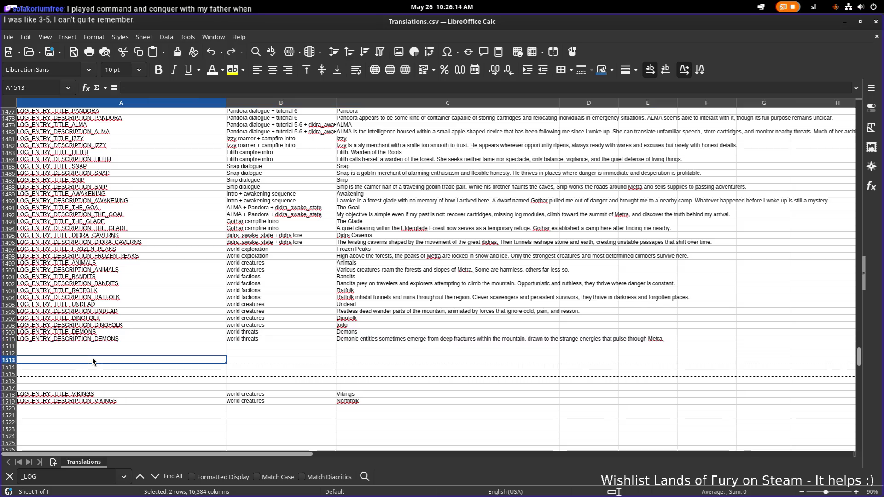
click(9, 395)
drag(8, 405, 8, 403)
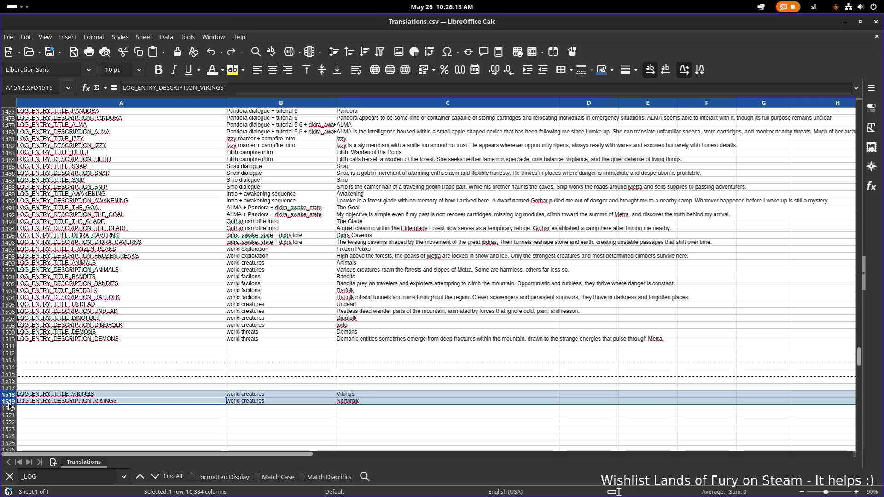
key(ctrl+x)
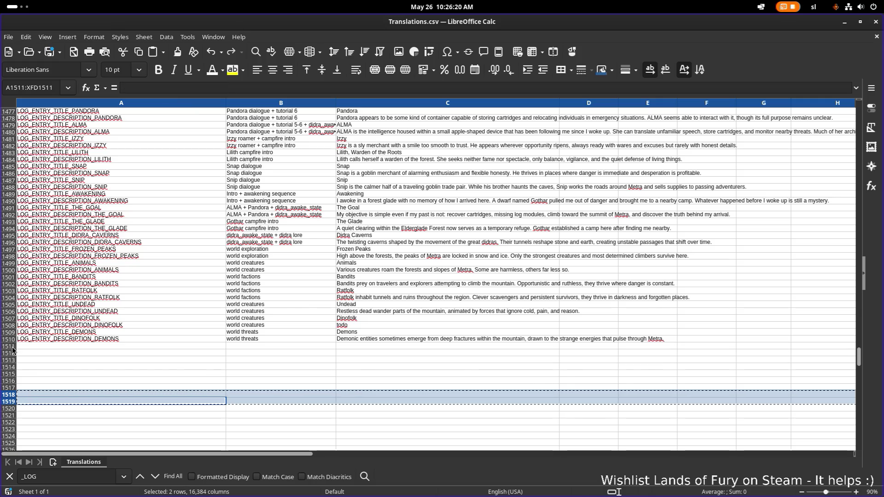
click(9, 346)
key(ctrl+v)
click(147, 374)
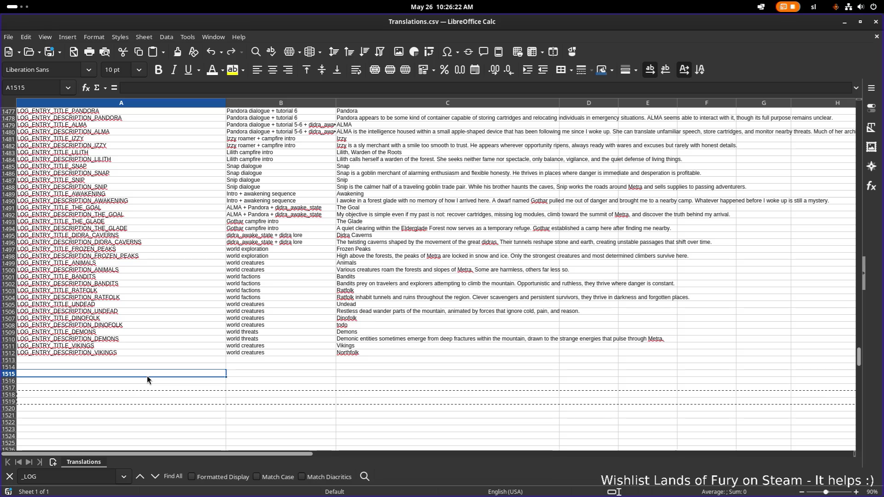
click(214, 355)
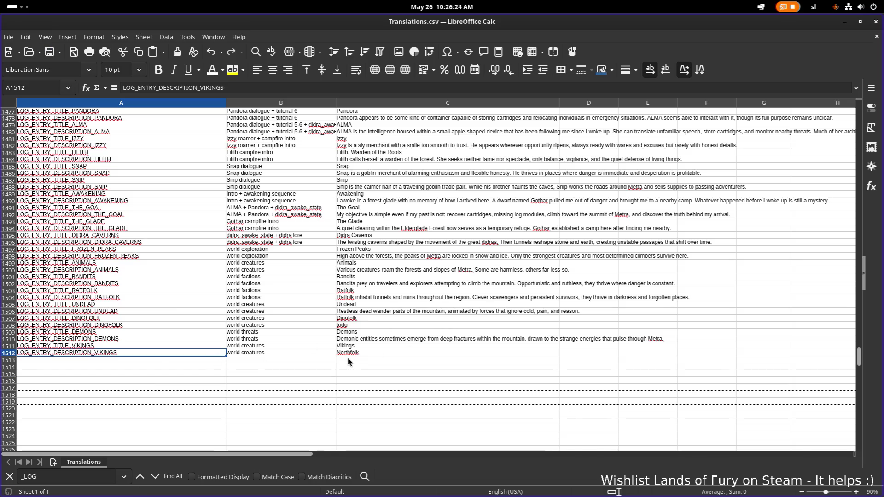
key(alt+Tab)
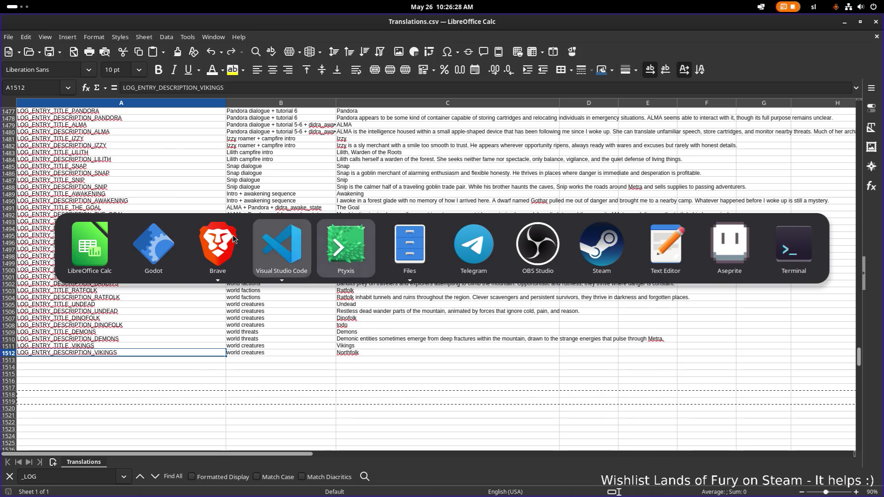
Filter the FileSystem for 'undea' and select UndeadLog.tres
click(153, 246)
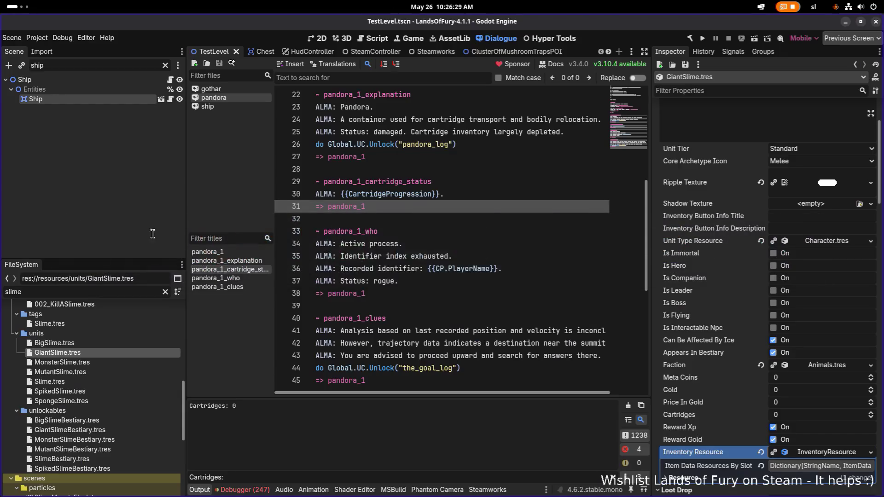
double_click(85, 289)
text(unde)
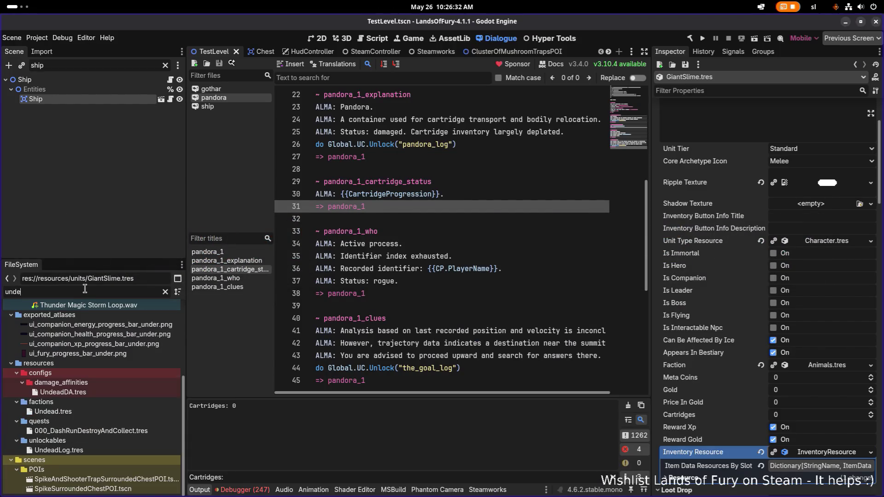
text(a)
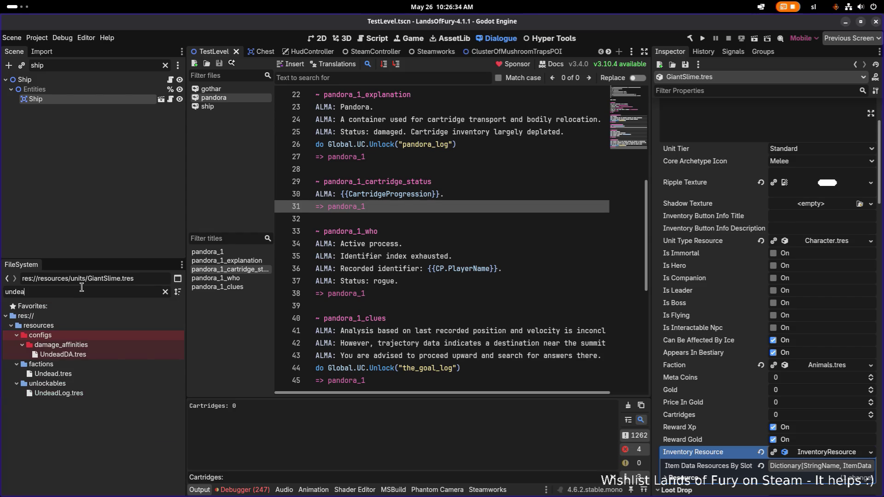
click(59, 393)
click(165, 292)
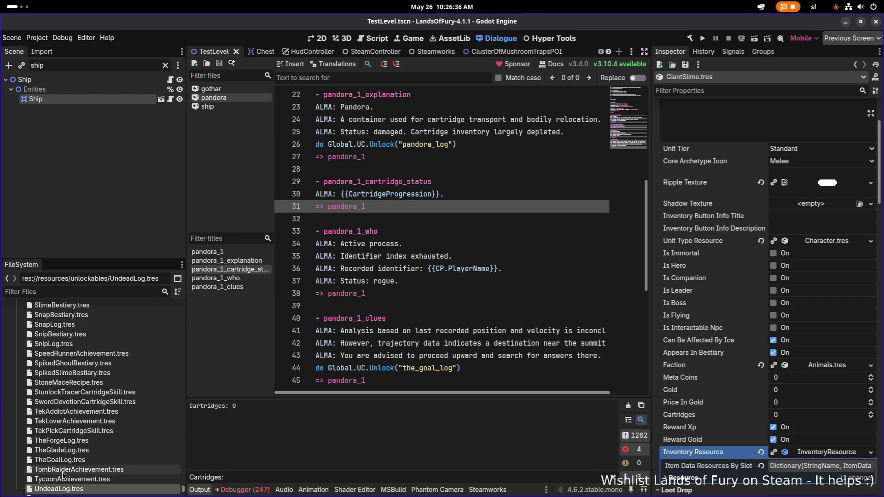
scroll(69, 471, down, 3)
click(123, 416)
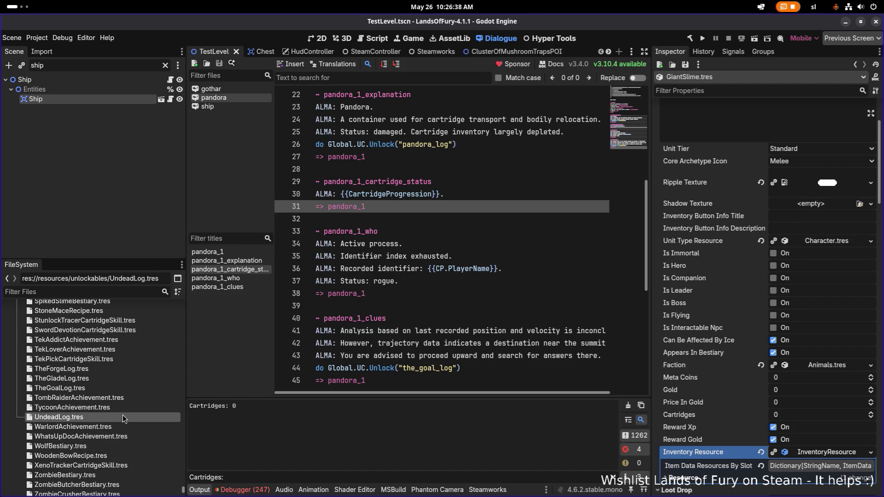
Duplicate UndeadLog.tres as DinofolkLog.tres
key(ctrl+d)
key(Left)
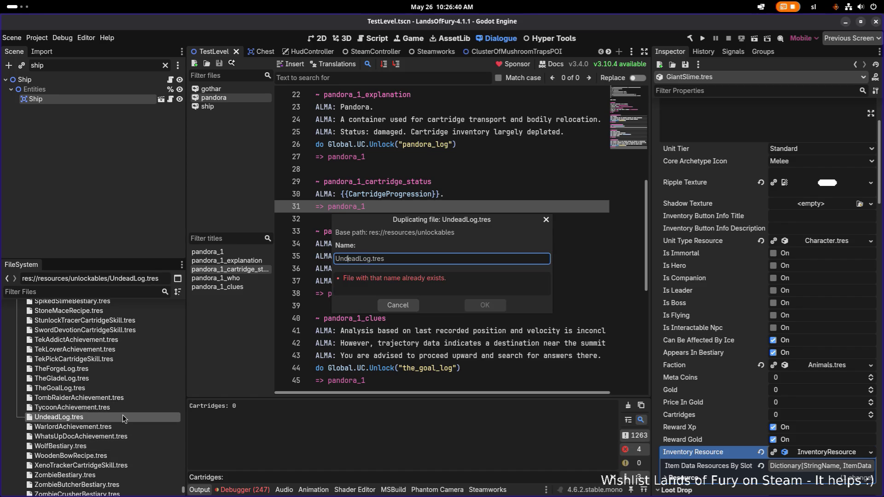
key(shift+Home)
text(Din)
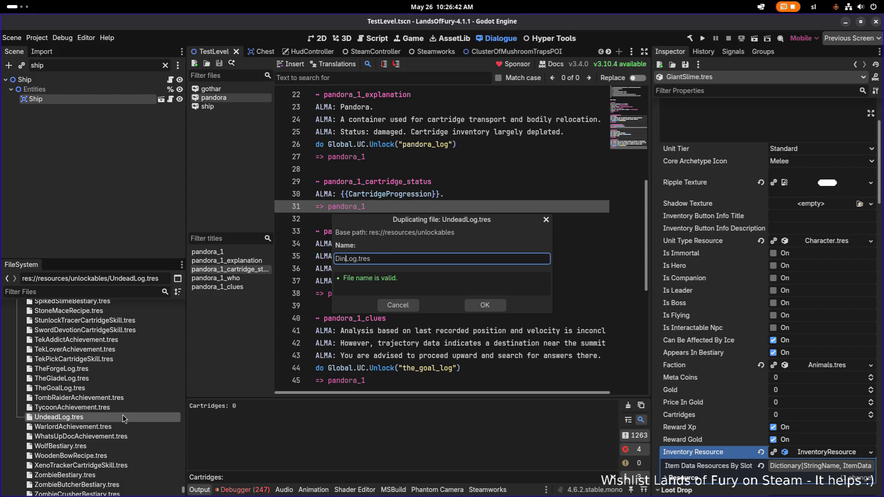
text(ofolk)
key(Return)
Filter the files for 'dinofol' and select DinofolkLog.tres
scroll(92, 377, up, 3)
scroll(89, 346, up, 5)
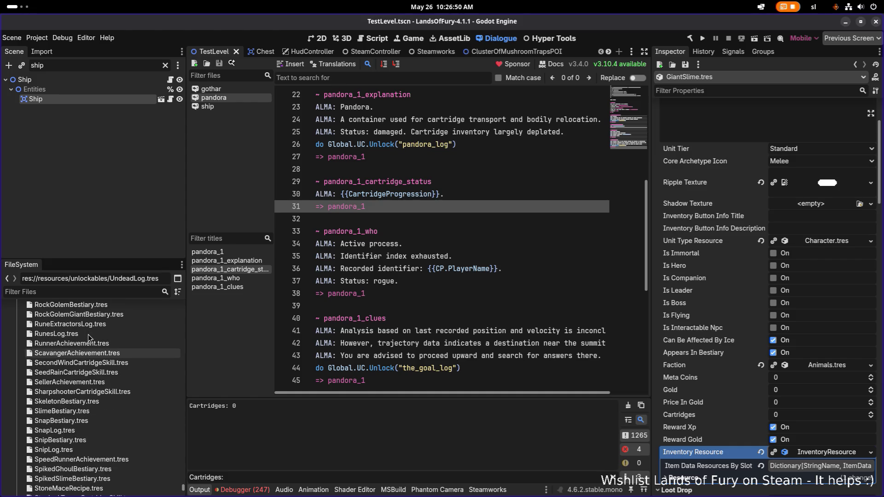
scroll(87, 334, up, 6)
scroll(84, 324, up, 12)
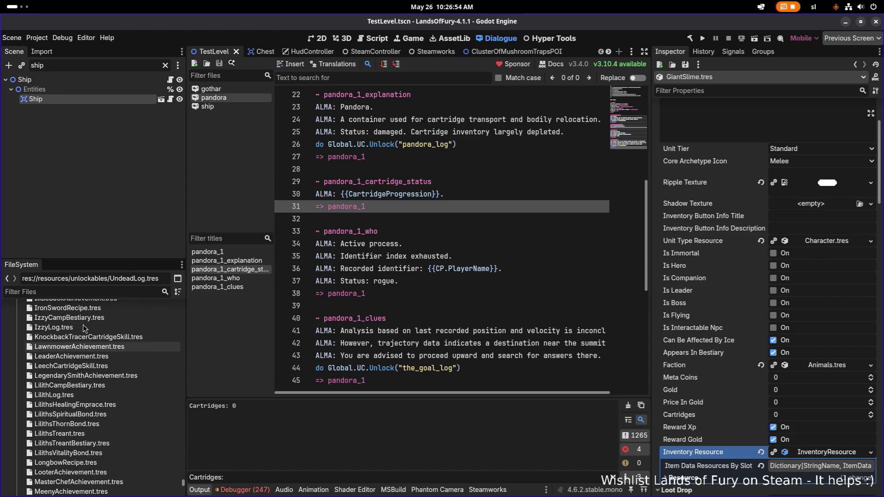
text(dinofol)
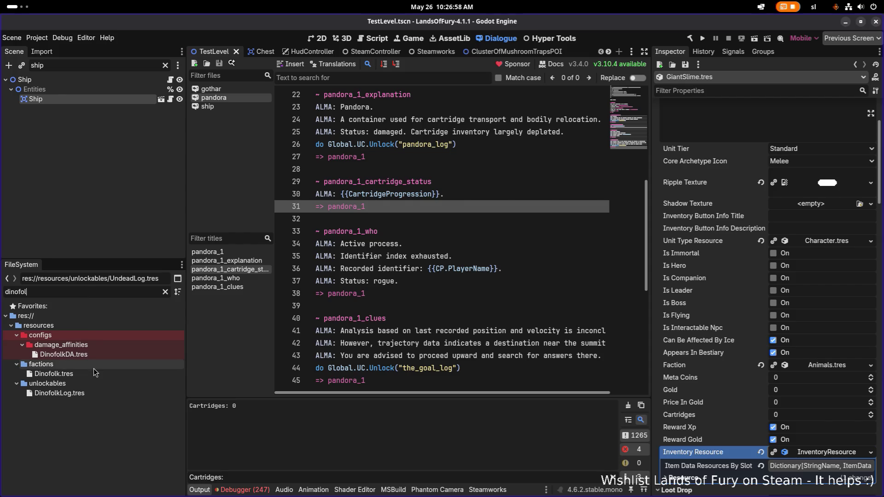
click(90, 393)
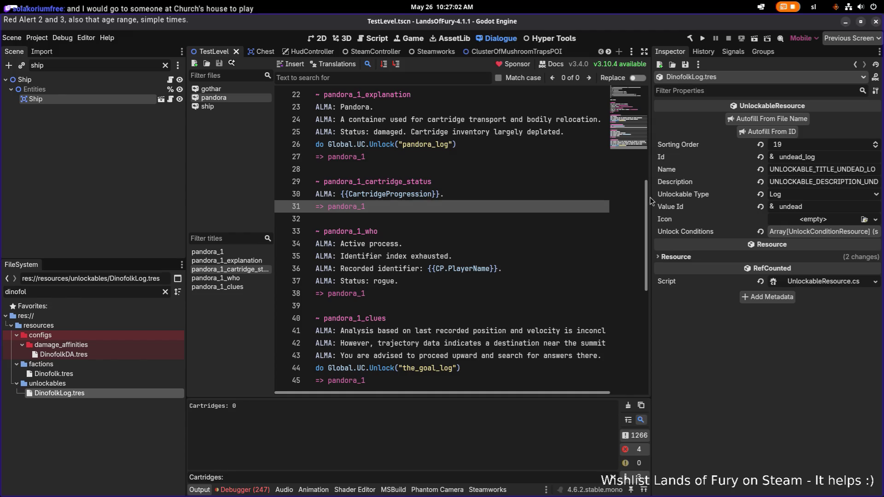
Change the Id to dinofolk_log and the Sorting Order to 20
drag(651, 195, 560, 196)
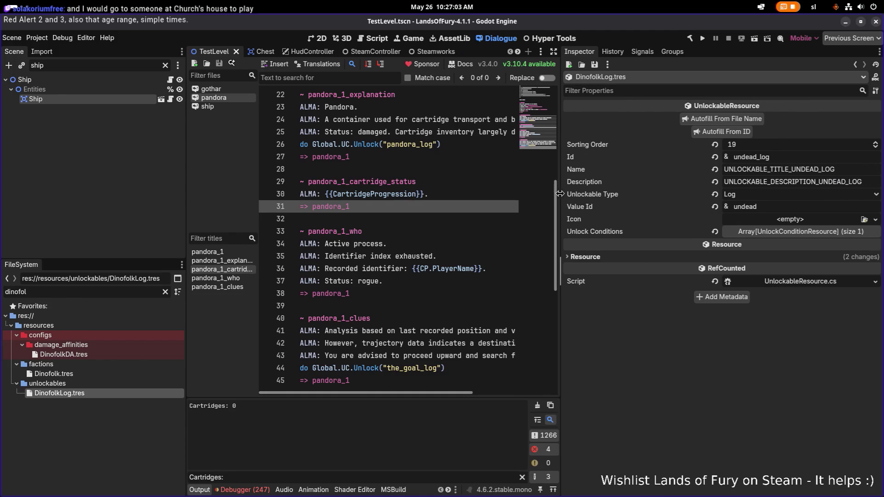
double_click(749, 158)
text(dinof)
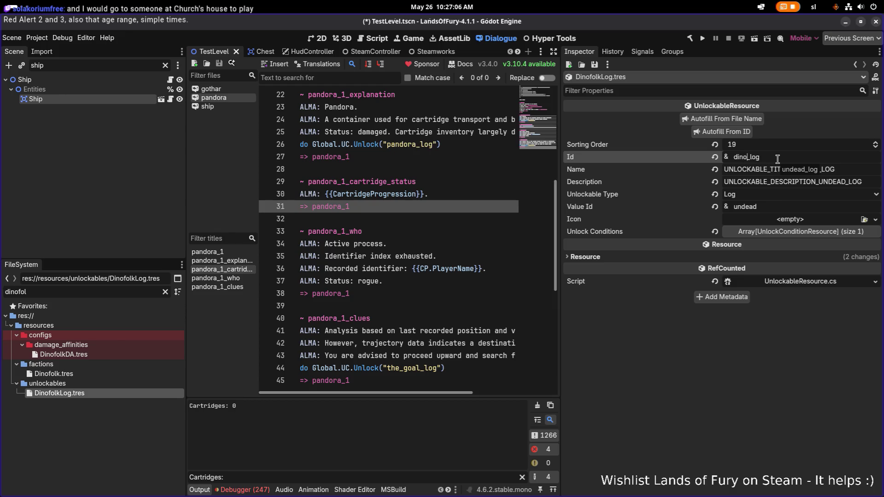
text(olk)
click(757, 149)
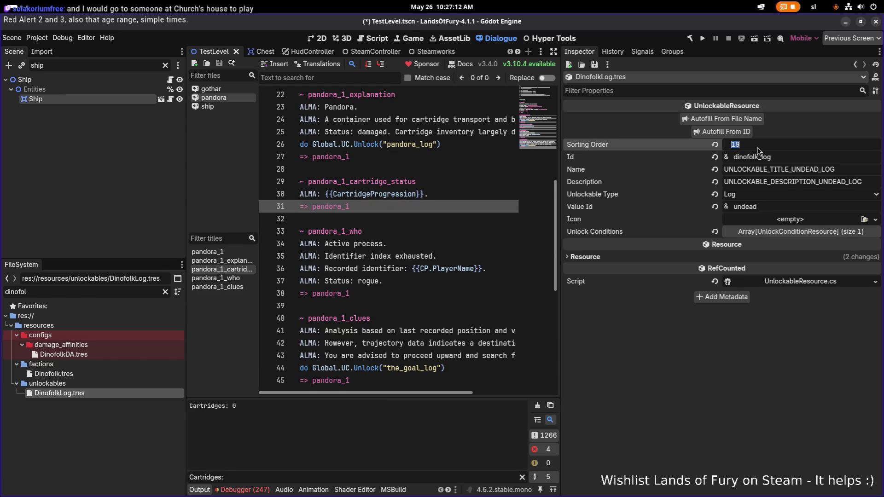
text(20)
key(Return)
Switch the title and description keys to DINOFOLK and set the Value Id to dinofolk
drag(792, 169, 819, 169)
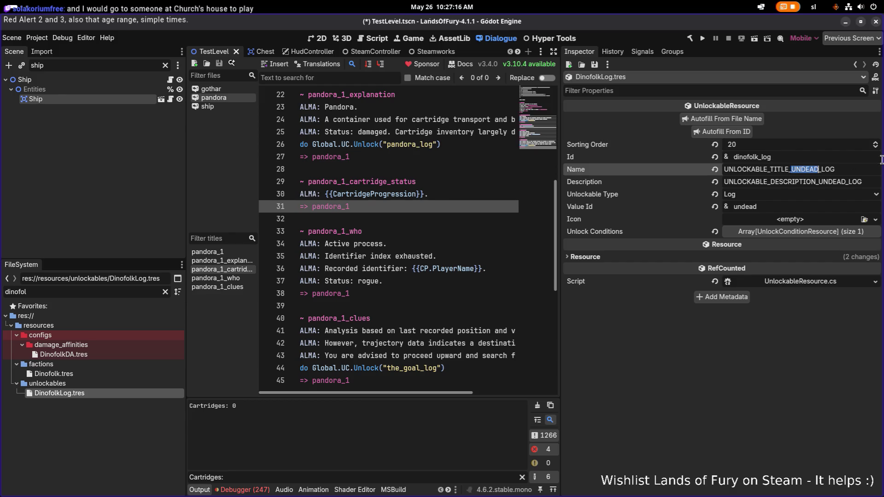
text(DINOFOLK)
key(shift+Left)
key(shift+Left)
key(shift+Left)
drag(846, 182, 820, 182)
key(ctrl+v)
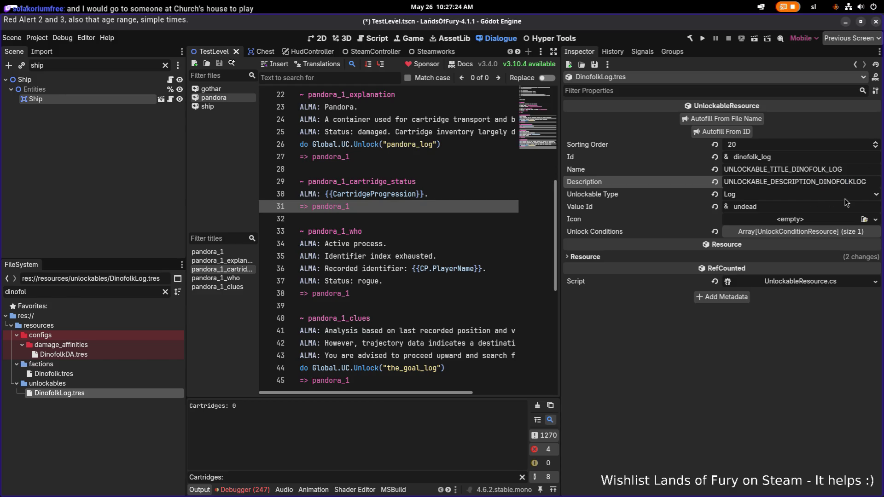
click(802, 208)
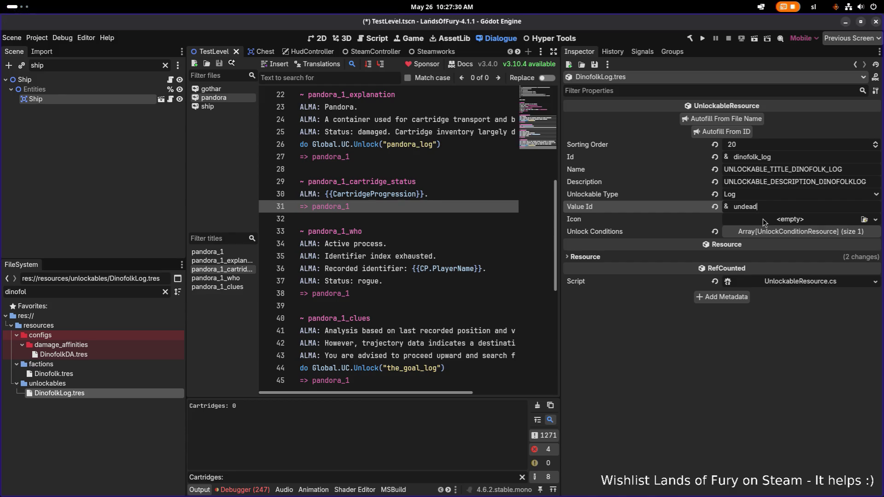
key(ctrl+a)
text(dinofol)
text(k)
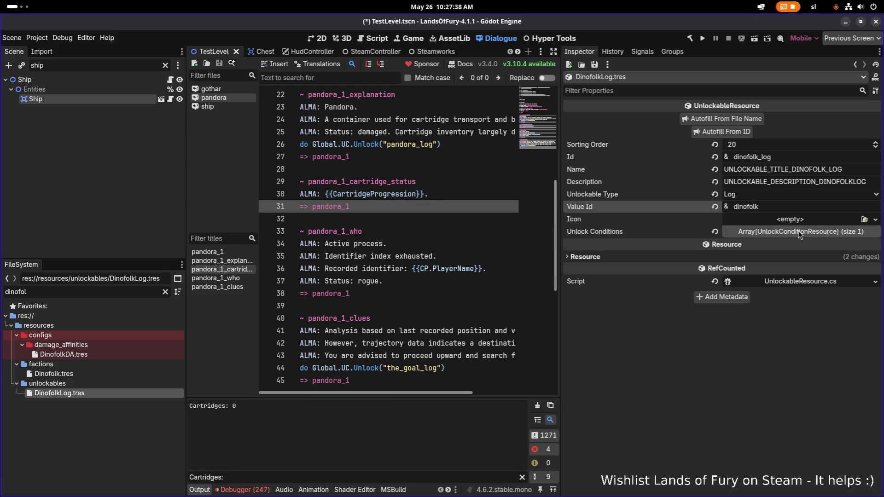
Check the manual unlock condition entry and save
click(785, 232)
click(784, 259)
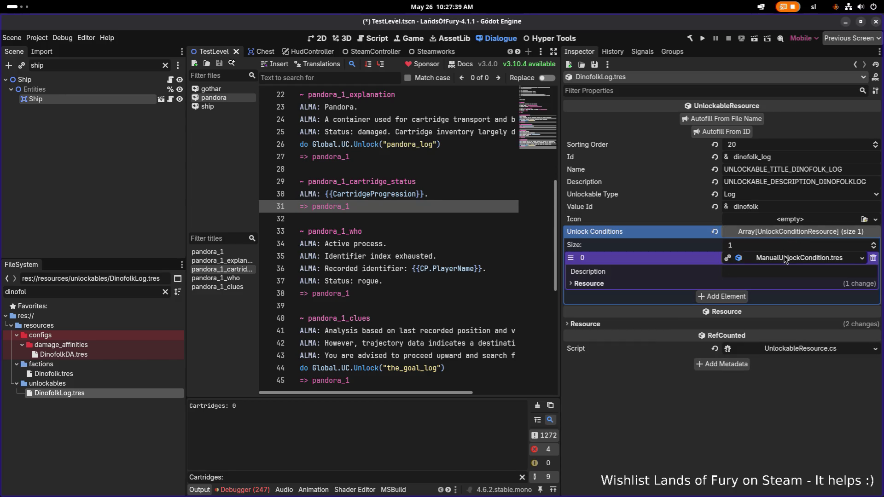
click(792, 233)
key(ctrl+s)
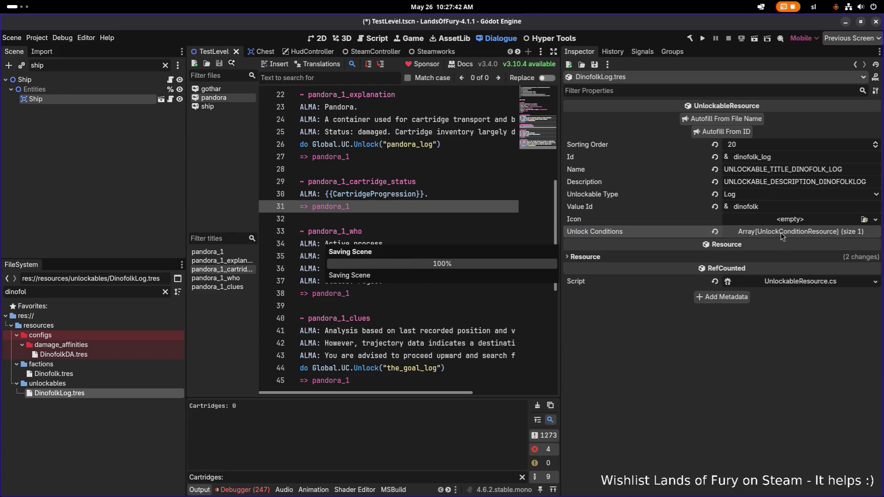
Trim _log so the Value Id reads dinofolk, and select the Dinofolk faction resource
click(739, 132)
drag(761, 206, 831, 206)
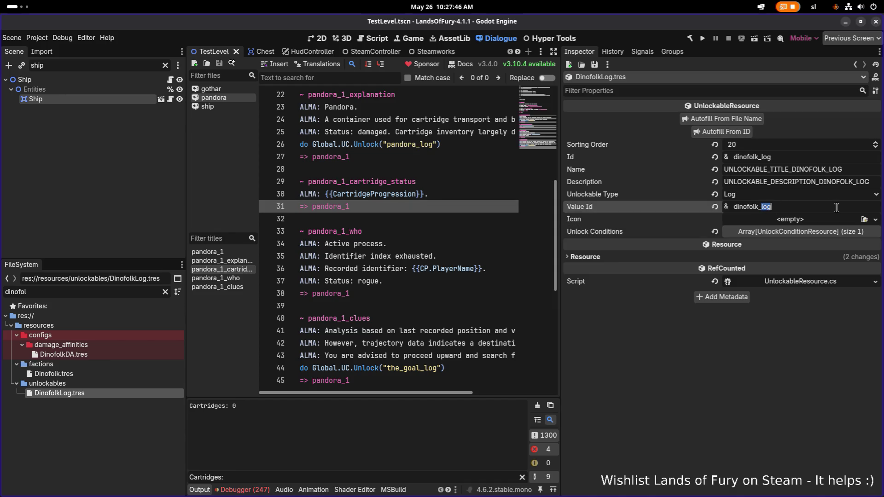
key(BackSpace)
key(BackSpace)
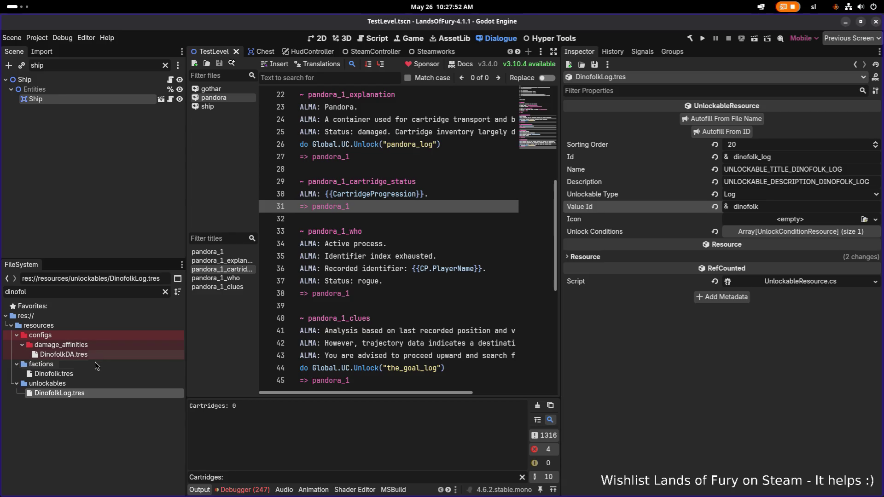
click(93, 375)
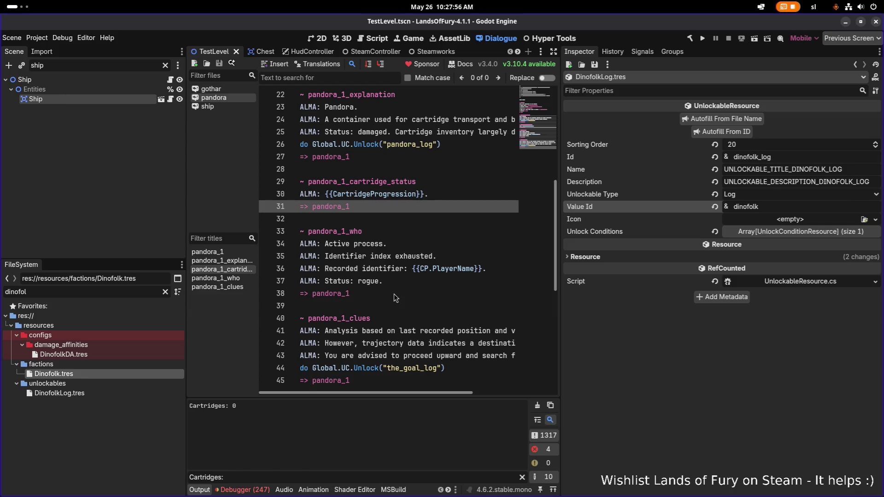
key(alt+Tab)
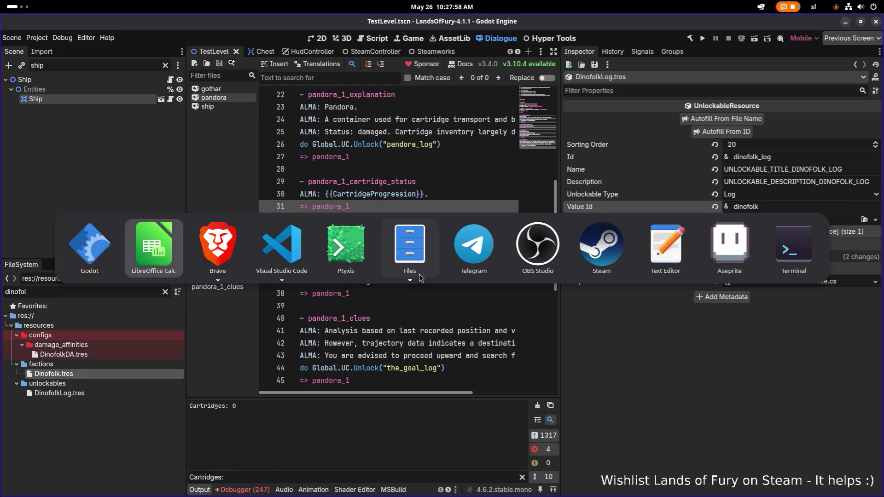
In Visual Studio Code, change the project search to 'ratfolk' and review its 44 results across 13 files
click(308, 256)
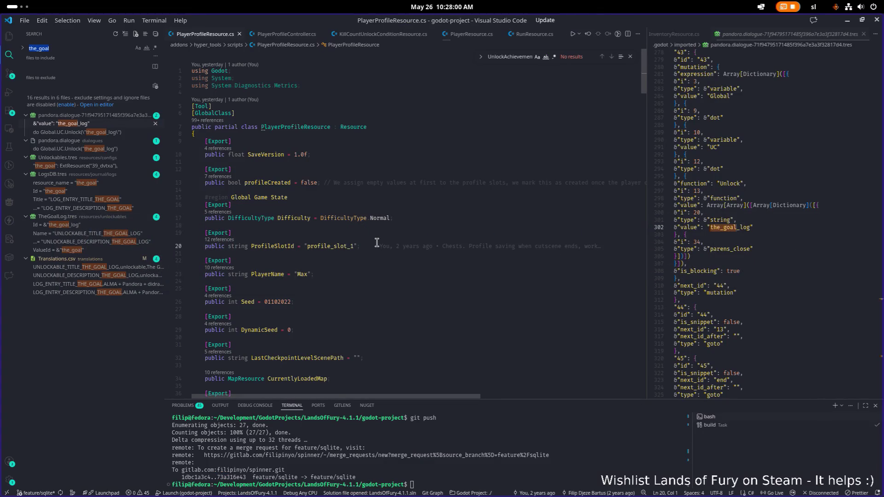
text(undead_log)
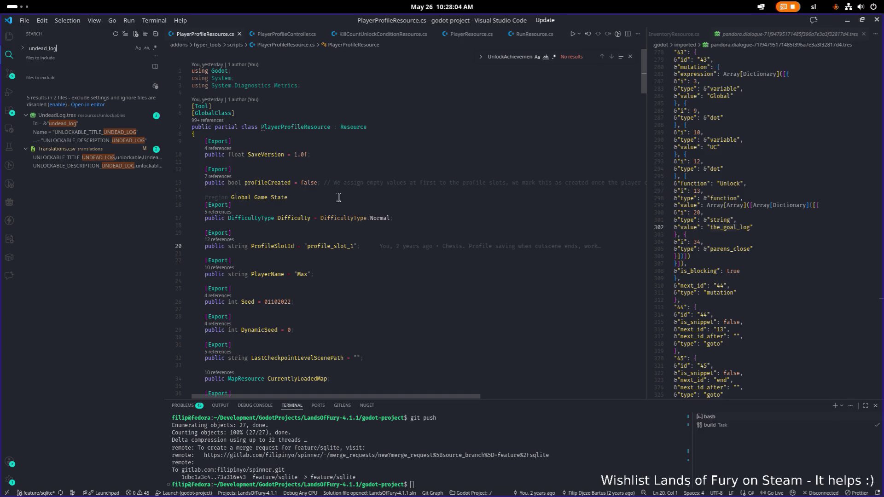
drag(47, 48, 26, 52)
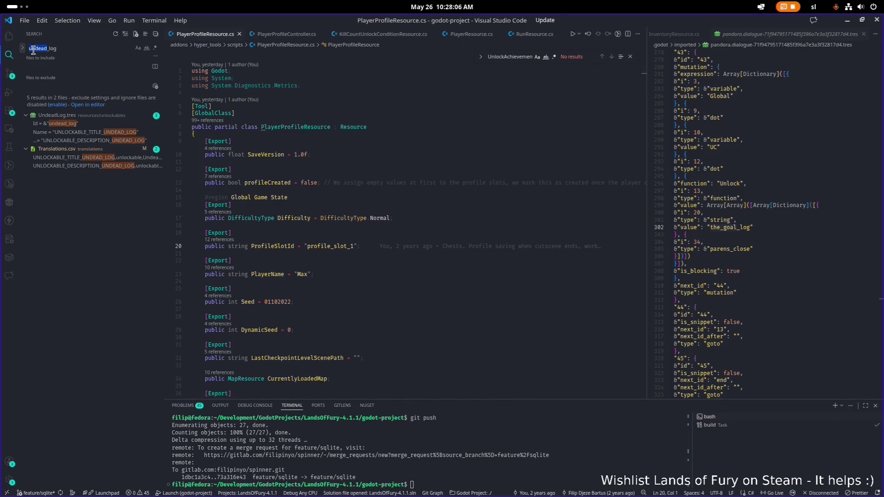
text(ratfolk_)
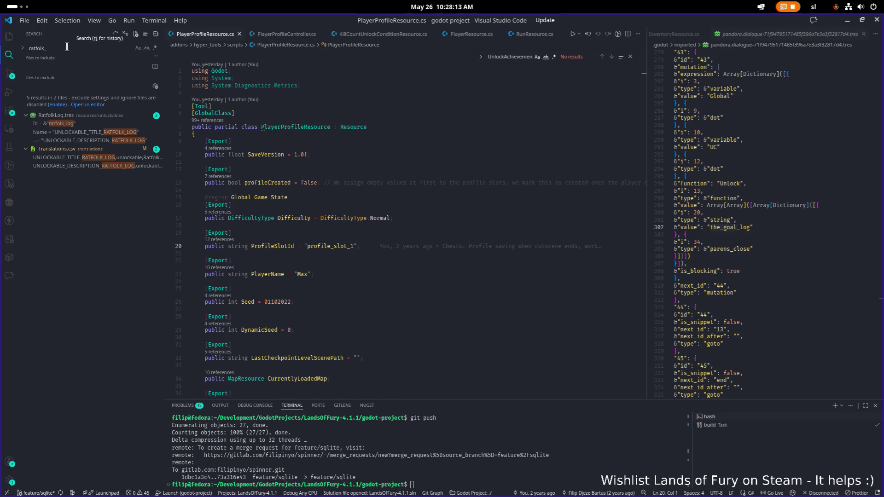
key(BackSpace)
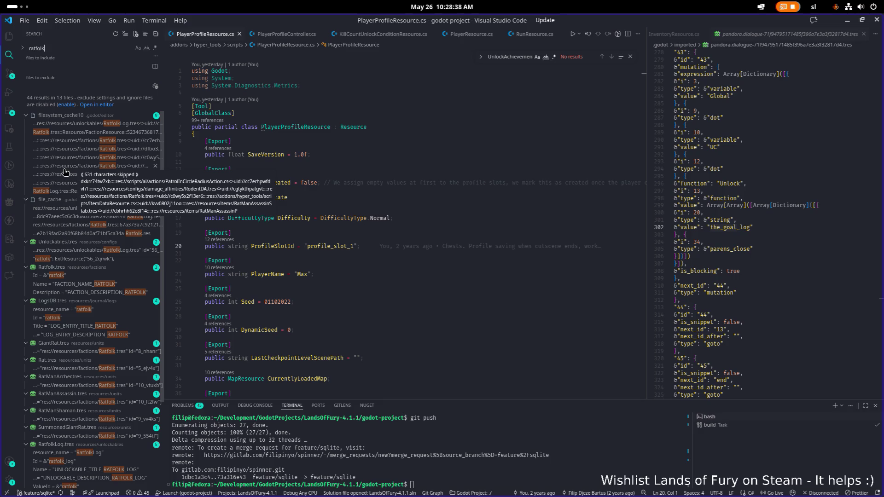
scroll(65, 213, down, 2)
scroll(65, 212, down, 3)
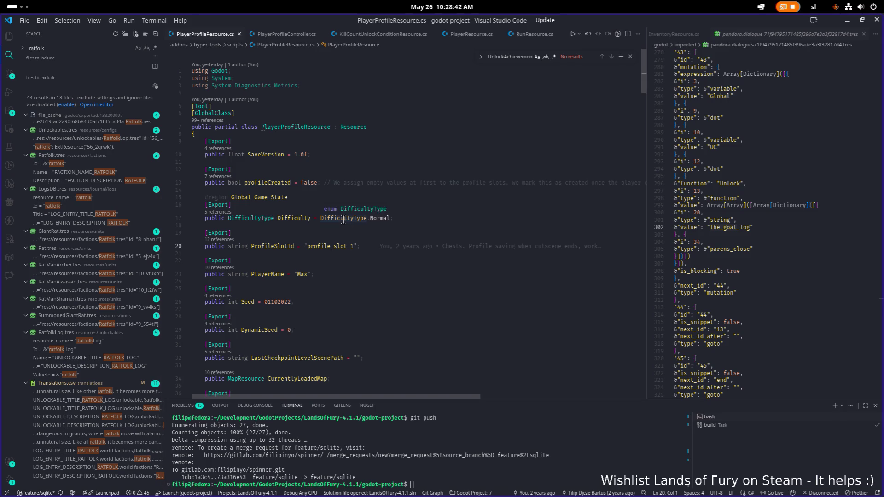
scroll(101, 234, up, 1)
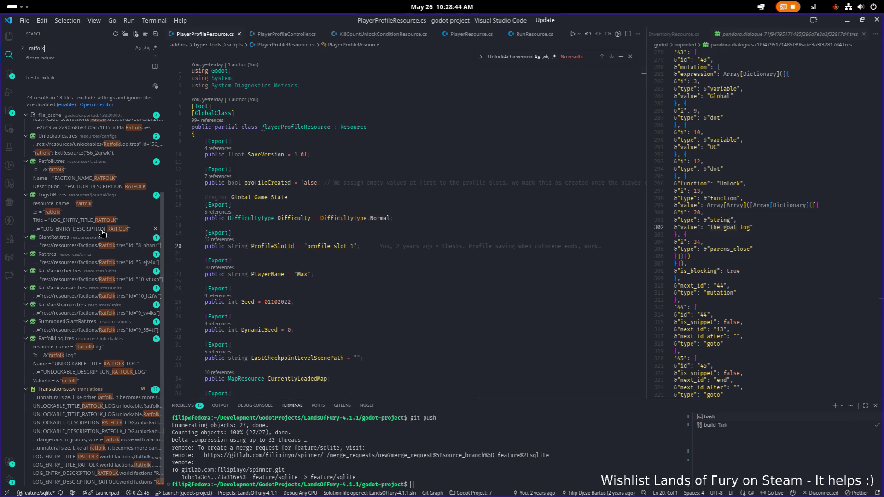
scroll(105, 234, up, 2)
scroll(131, 236, up, 1)
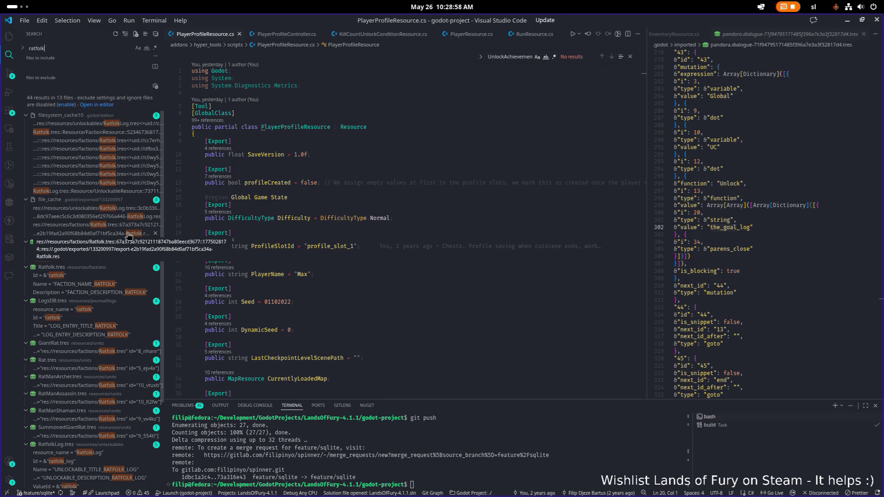
Switch from Visual Studio Code to the Godot editor showing DinofolkLog.tres
click(407, 190)
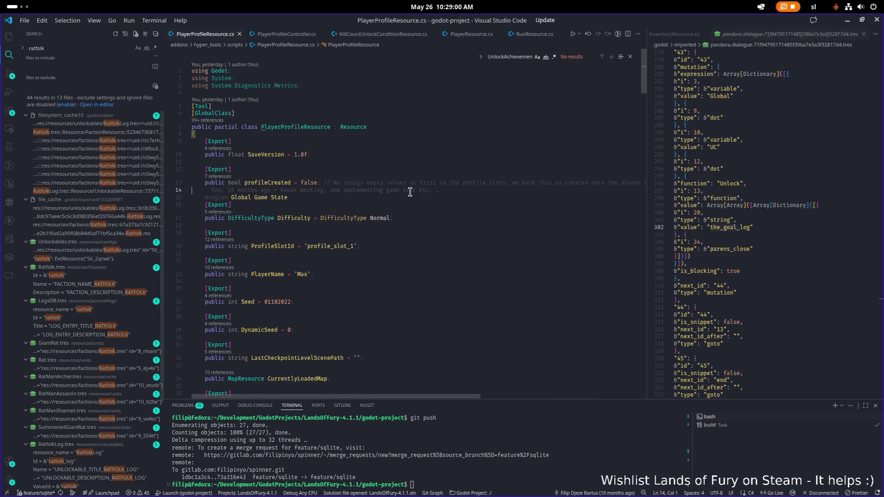
click(518, 175)
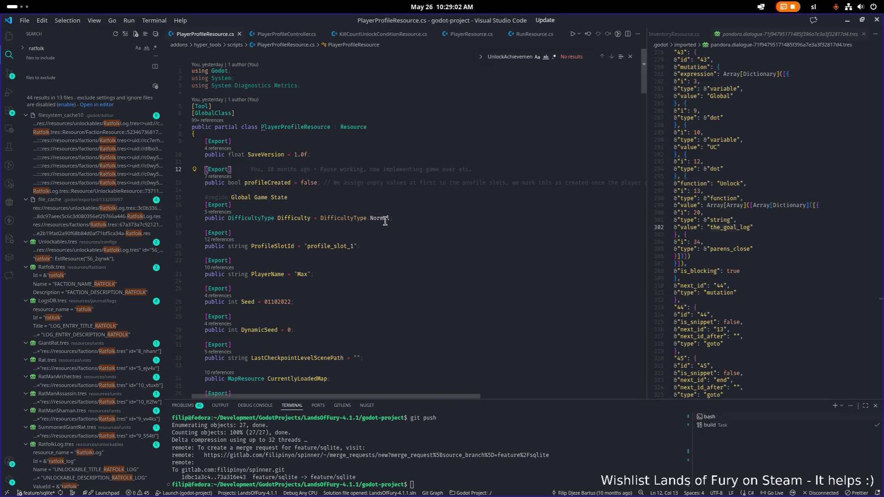
key(alt+Tab)
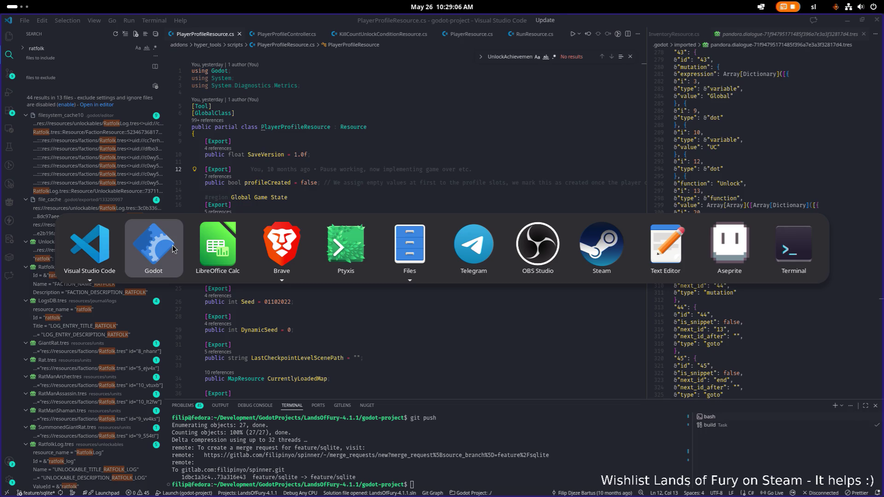
key(Escape)
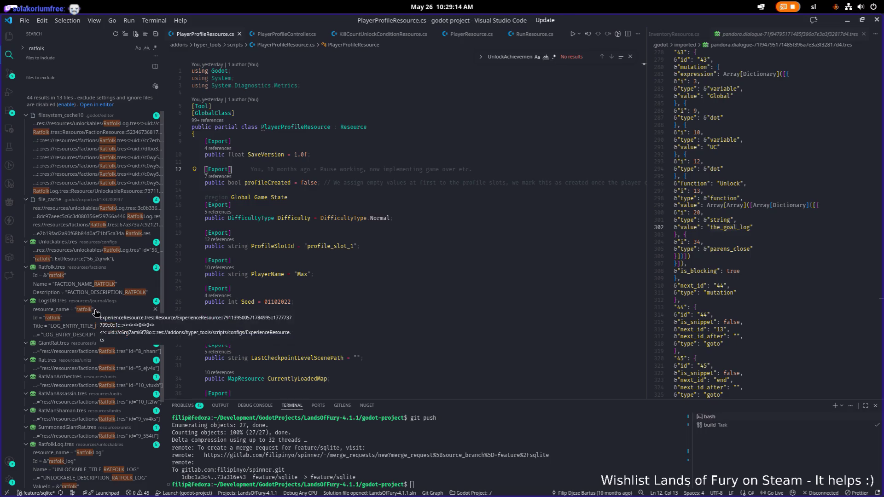
scroll(92, 324, down, 1)
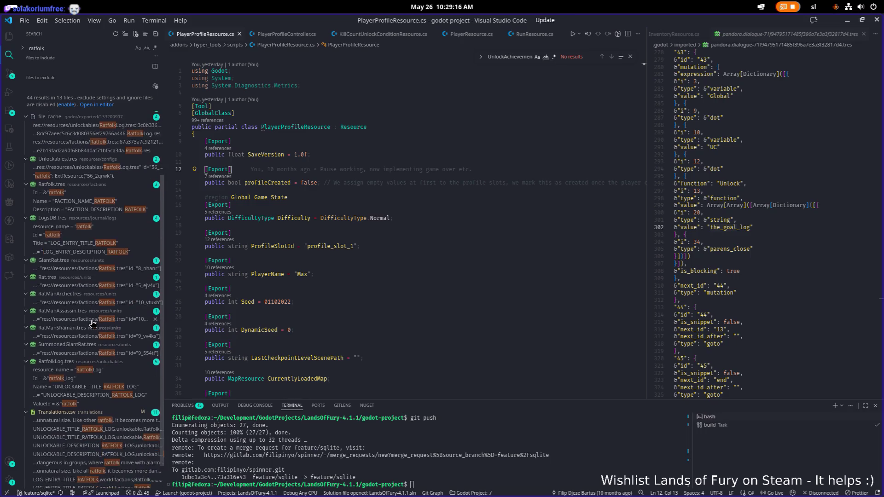
key(alt+Tab)
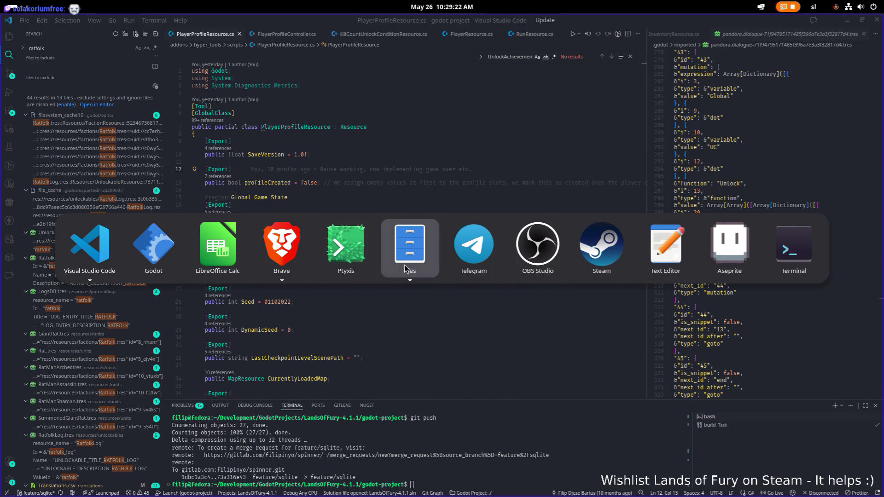
mouse_move(407, 248)
key(alt+Tab)
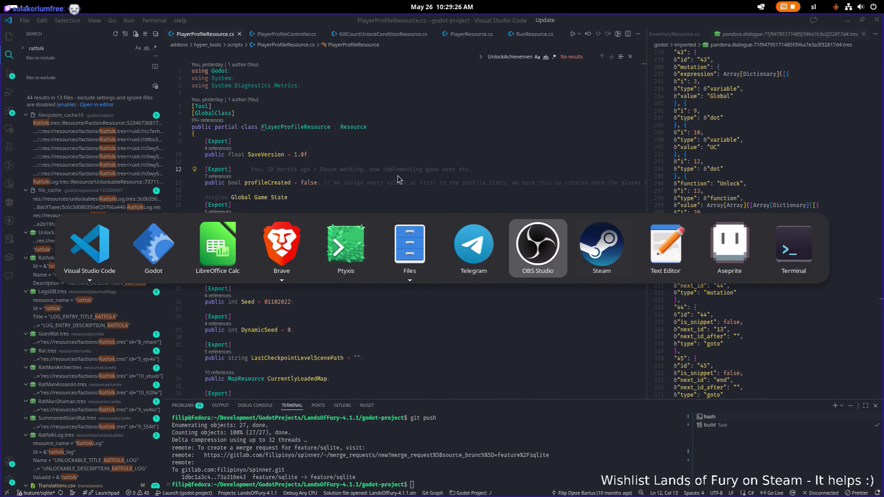
key(alt+Tab)
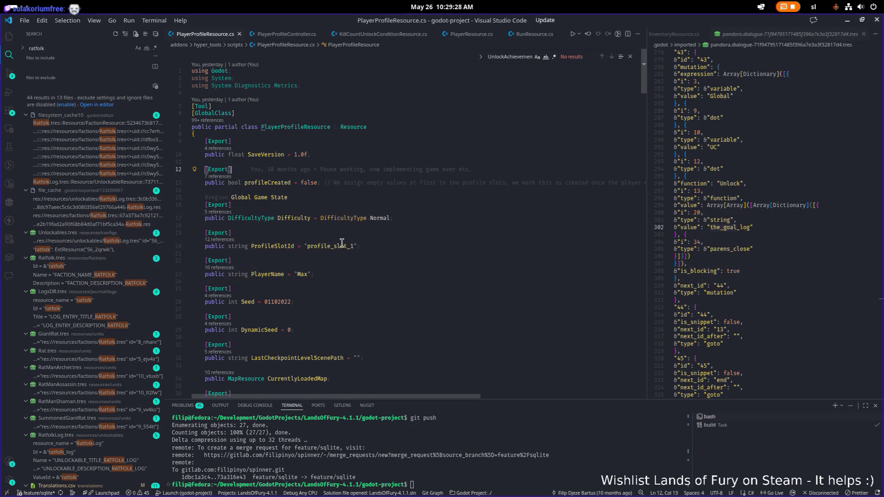
key(alt+Tab)
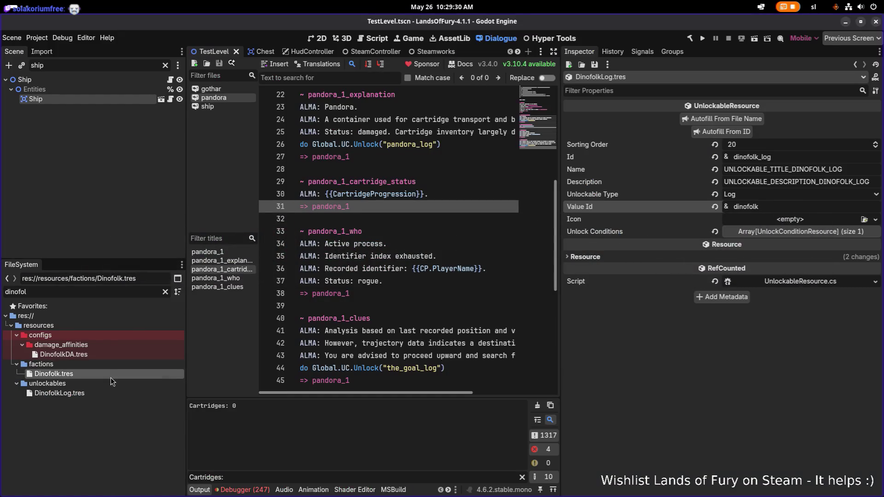
Filter the FileSystem for 'undeadl' and check UndeadLog.tres: Id undead_log, Value Id undead
click(115, 372)
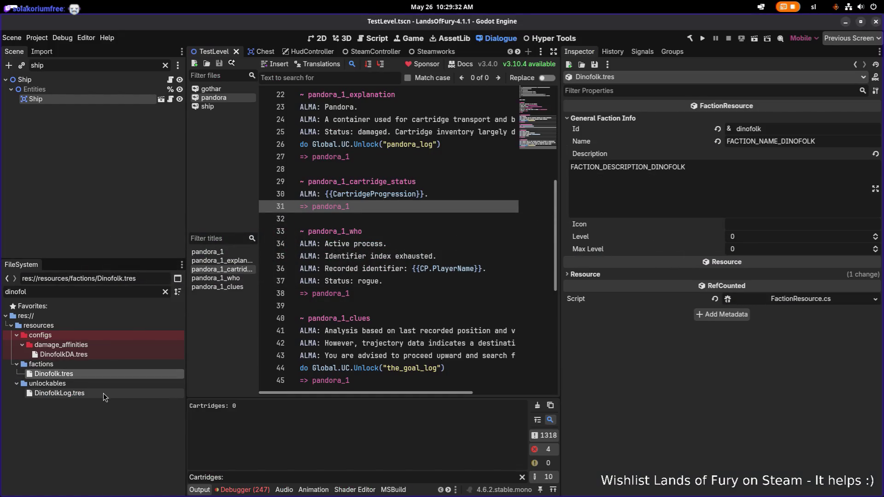
click(104, 393)
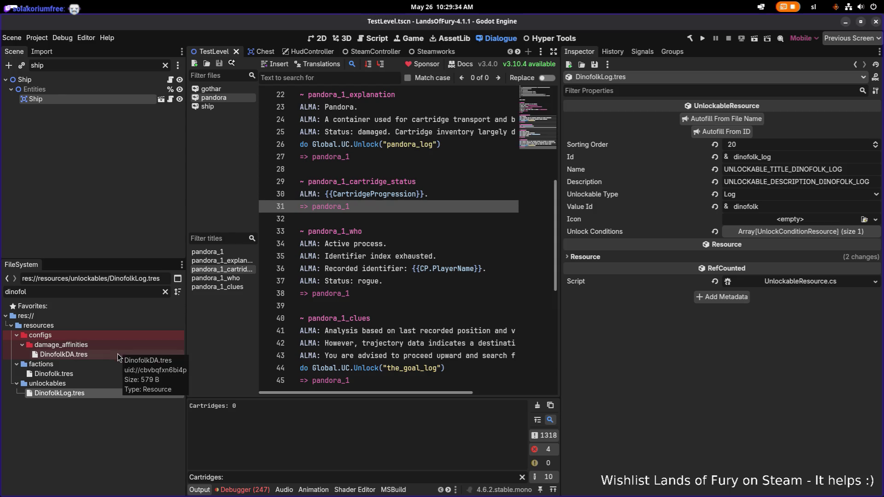
click(165, 291)
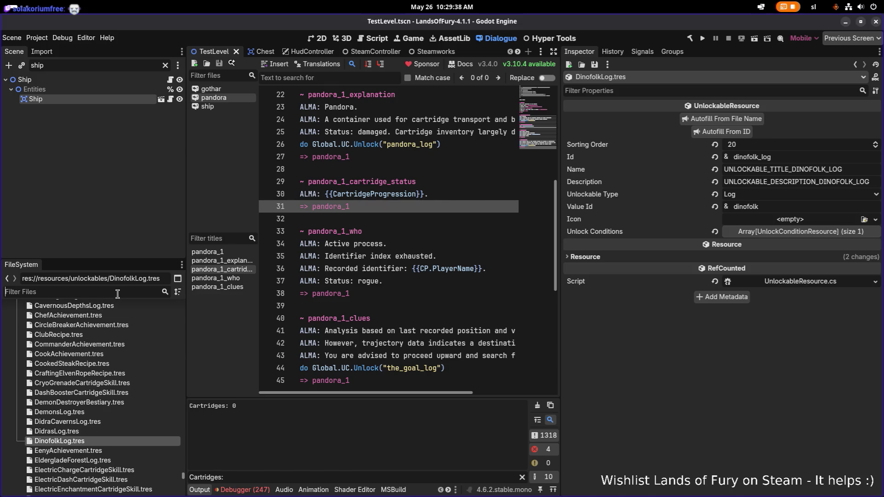
text(undeadl)
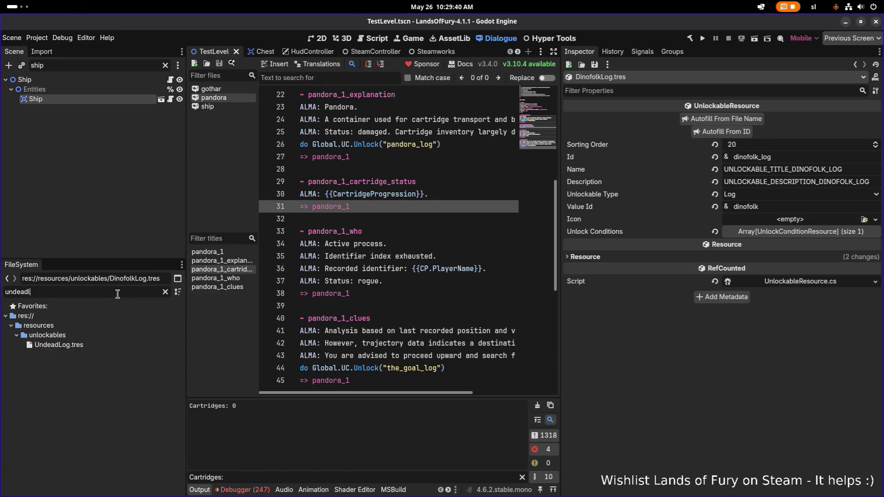
click(93, 345)
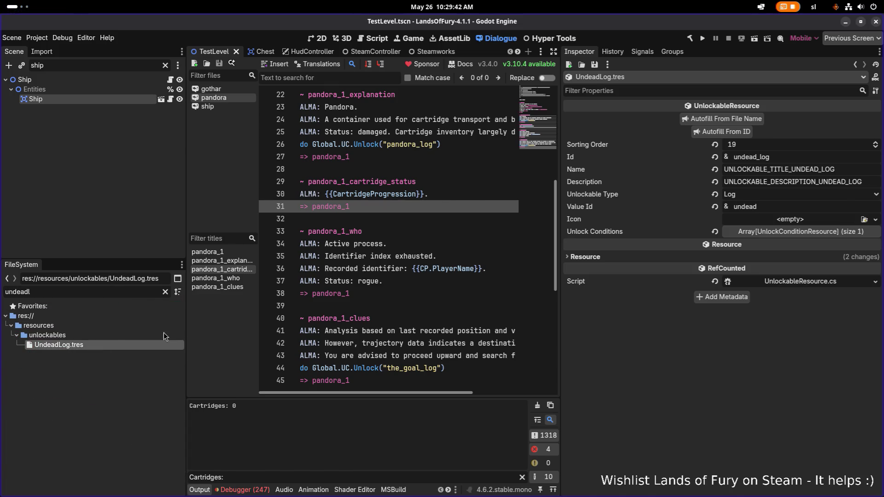
click(791, 161)
key(ctrl+a)
click(778, 205)
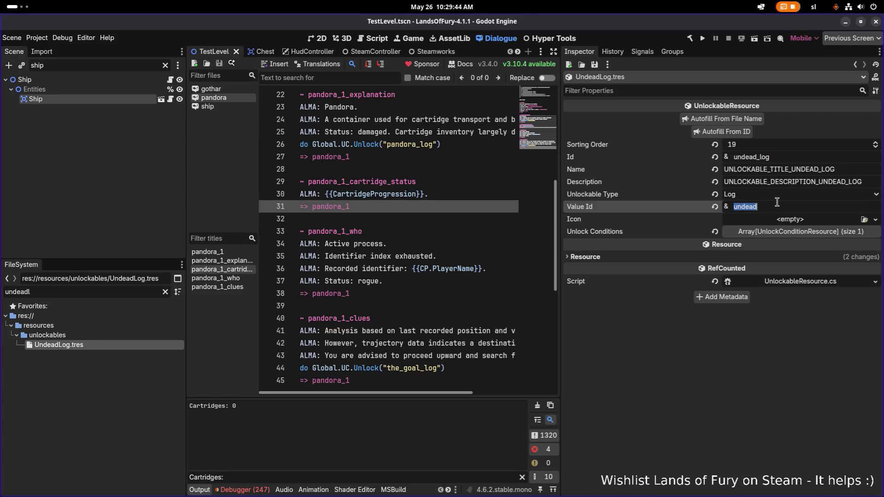
Switch back to Visual Studio Code
key(ctrl+a)
key(ctrl+c)
key(alt+Tab)
click(153, 247)
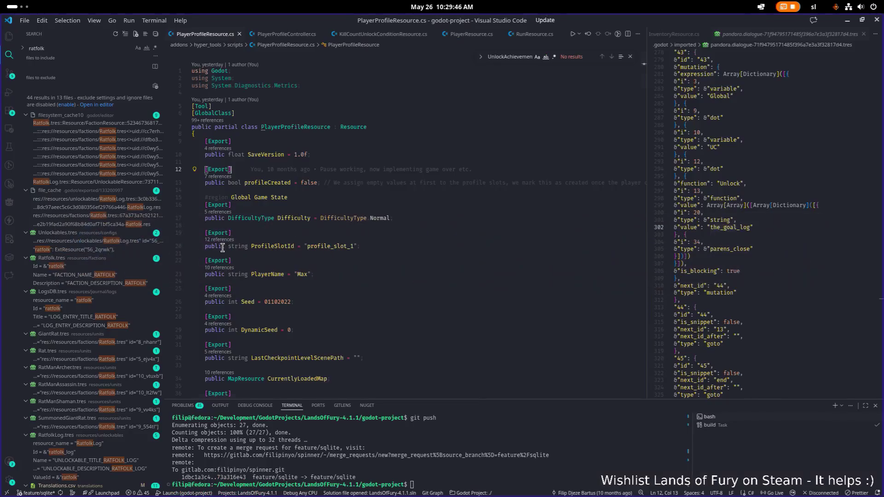
Search the project for 'undead' and scroll through the 141 matches
key(ctrl+shift+f)
key(ctrl+v)
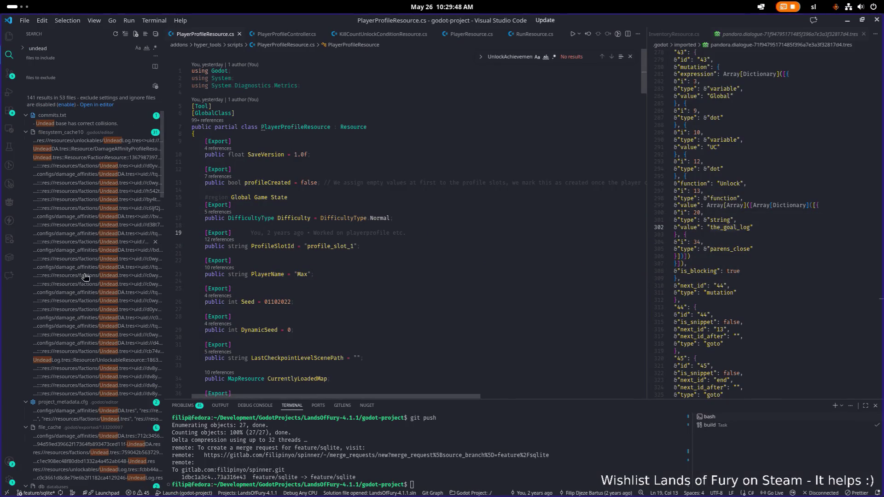
scroll(89, 276, down, 5)
scroll(83, 315, down, 5)
scroll(82, 315, up, 1)
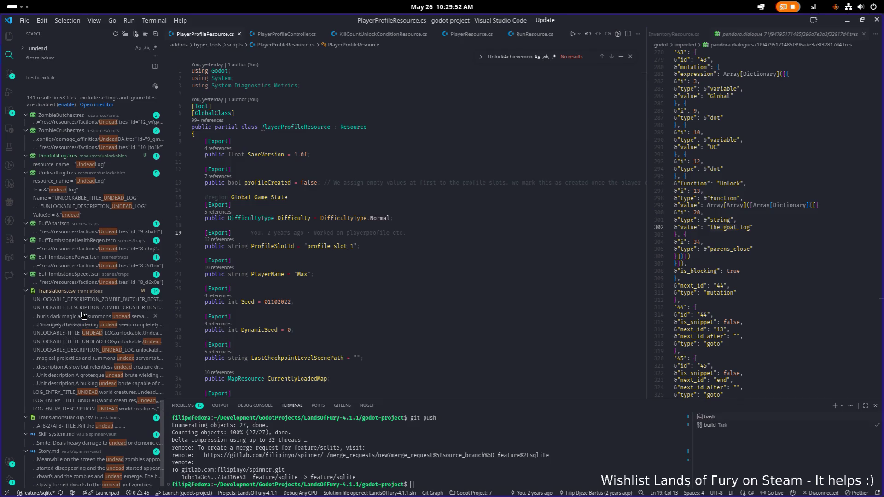
scroll(83, 315, up, 10)
scroll(82, 315, up, 3)
scroll(83, 315, up, 4)
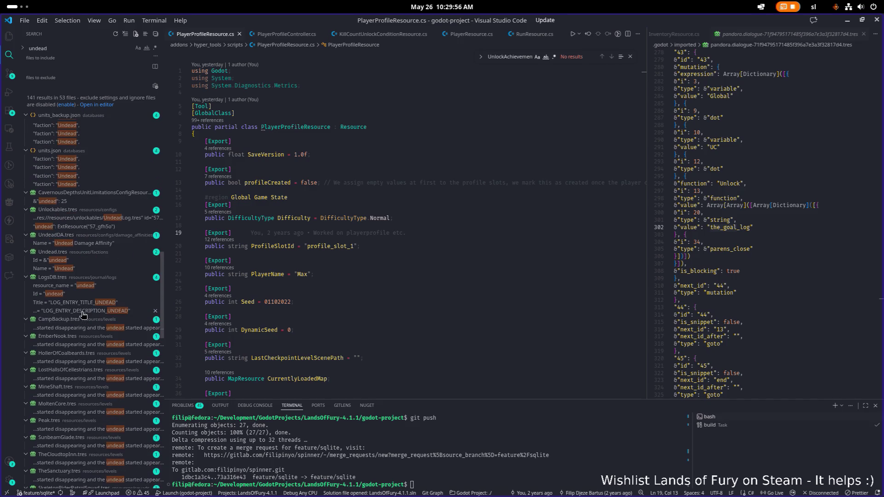
scroll(85, 309, up, 3)
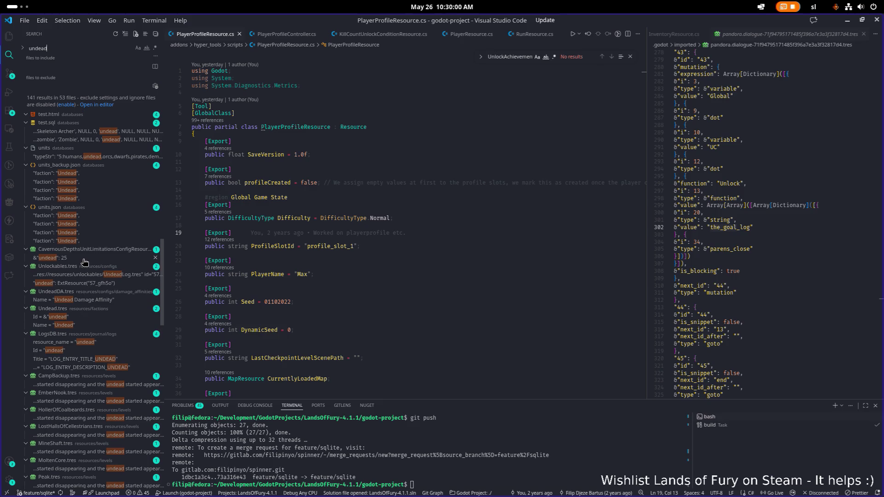
scroll(80, 270, up, 4)
scroll(80, 269, up, 10)
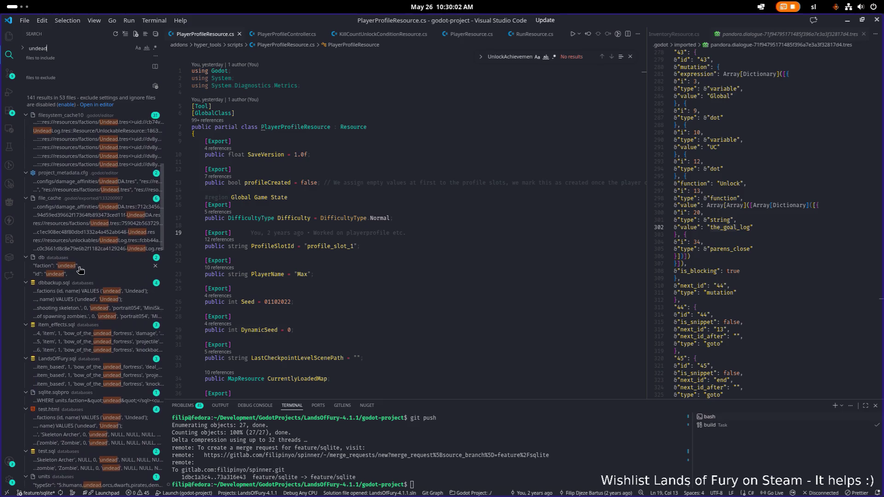
scroll(80, 269, up, 2)
scroll(80, 269, down, 15)
scroll(80, 269, down, 6)
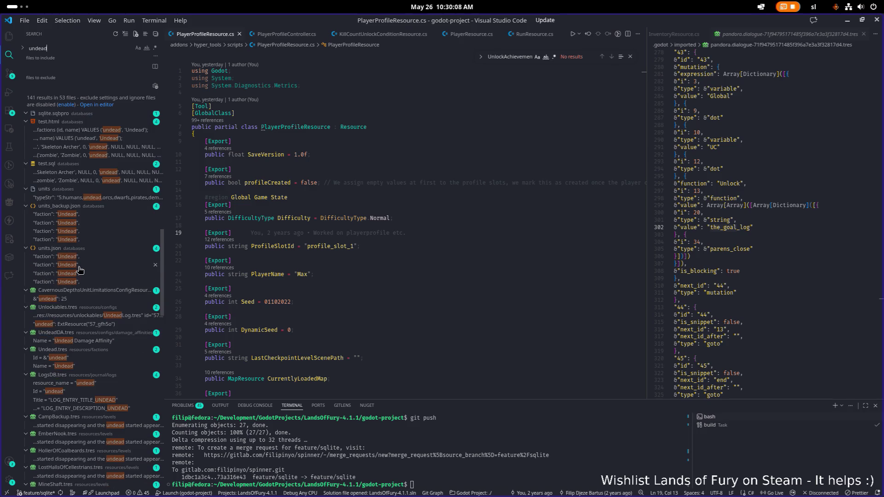
scroll(70, 266, down, 2)
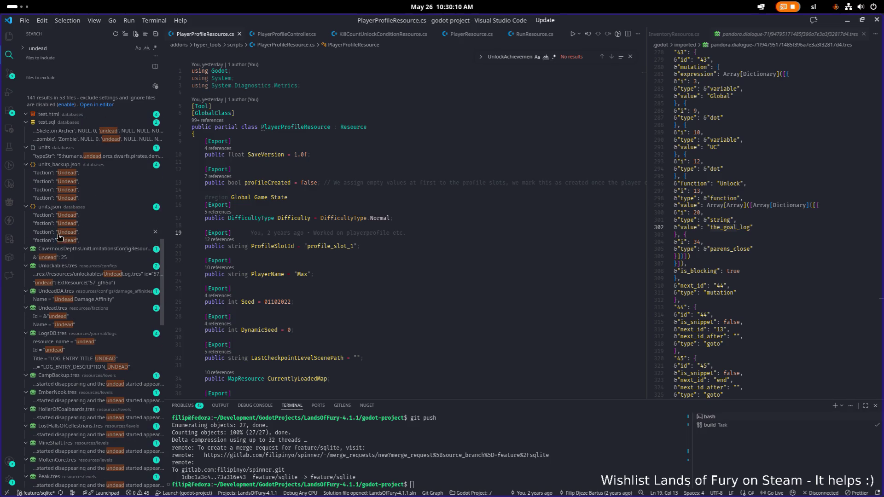
scroll(63, 251, down, 2)
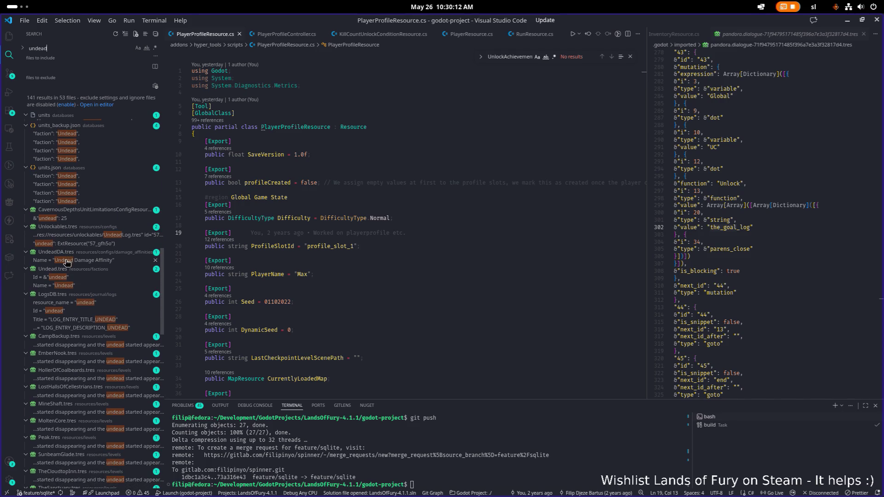
scroll(117, 309, down, 4)
scroll(117, 308, down, 12)
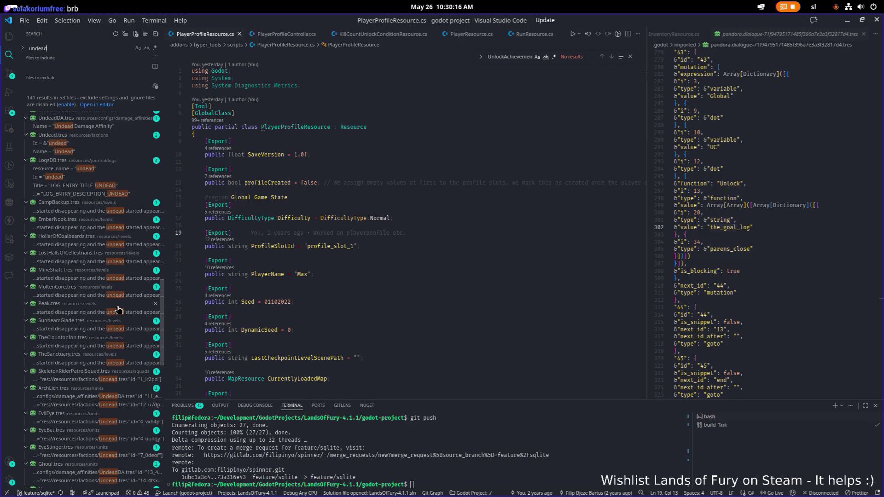
scroll(117, 308, down, 5)
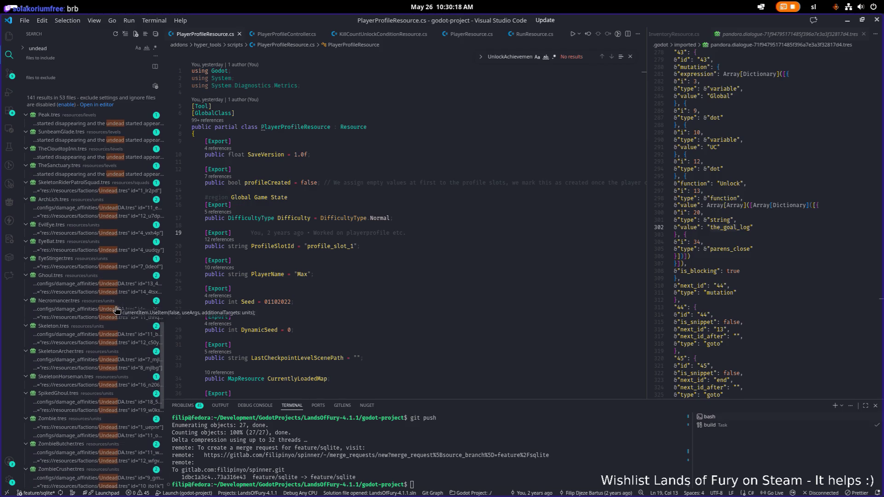
scroll(115, 310, down, 5)
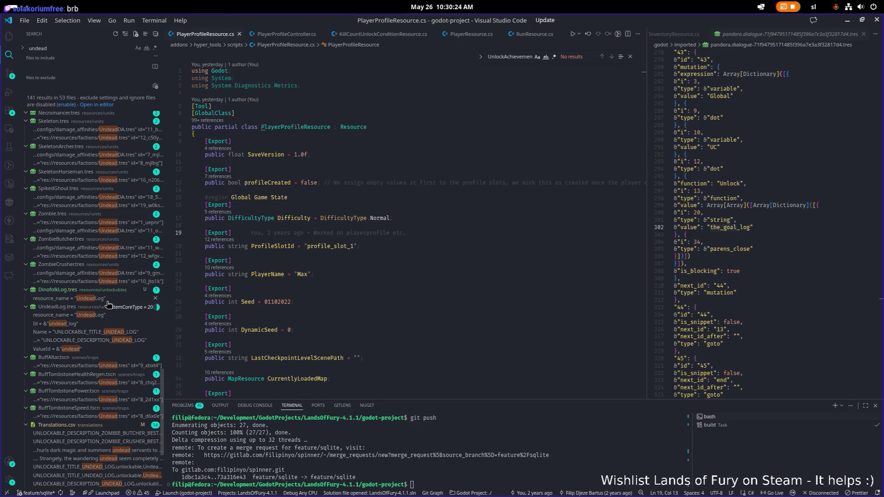
Open the DinofolkLog.tres match showing resource_name UndeadLog, then minimize Visual Studio Code to Godot
click(108, 300)
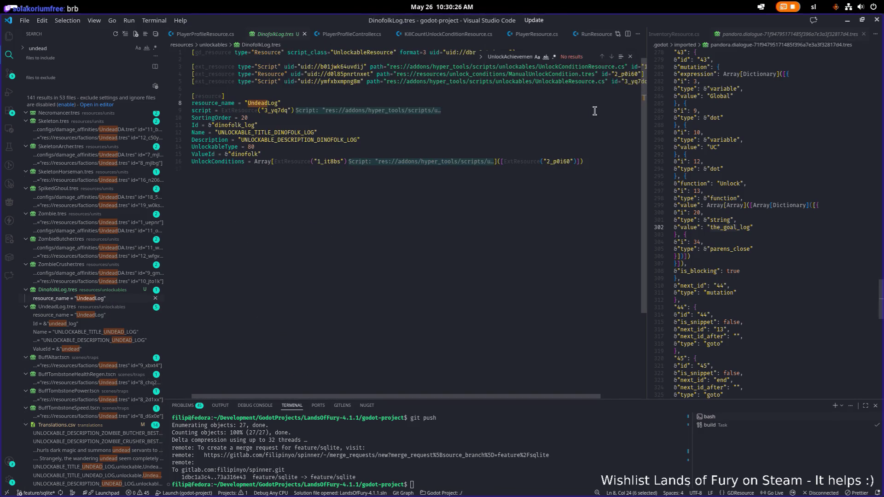
click(848, 22)
double_click(113, 295)
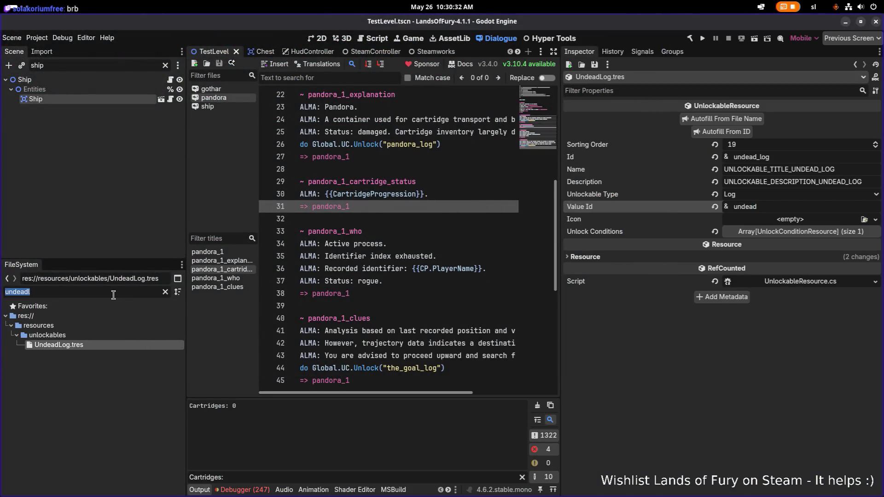
Filter for 'dinof', select DinofolkLog.tres and save it from the Inspector
text(dinofi)
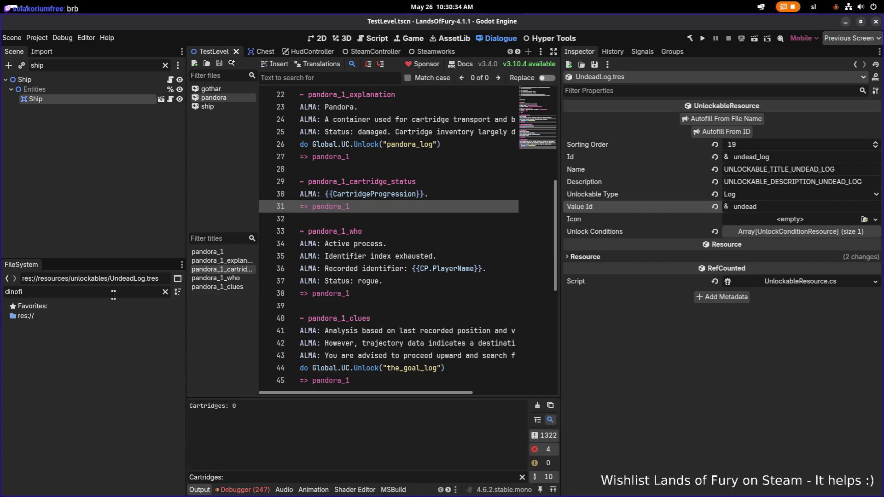
key(BackSpace)
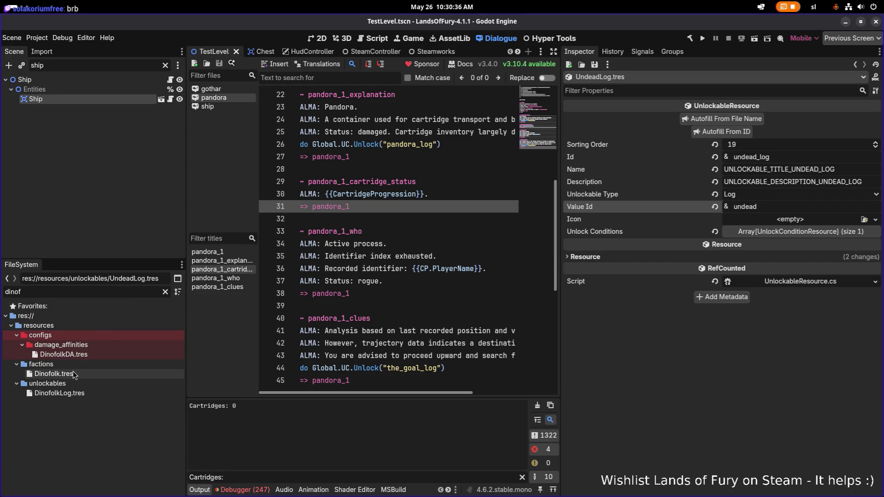
click(76, 374)
click(82, 394)
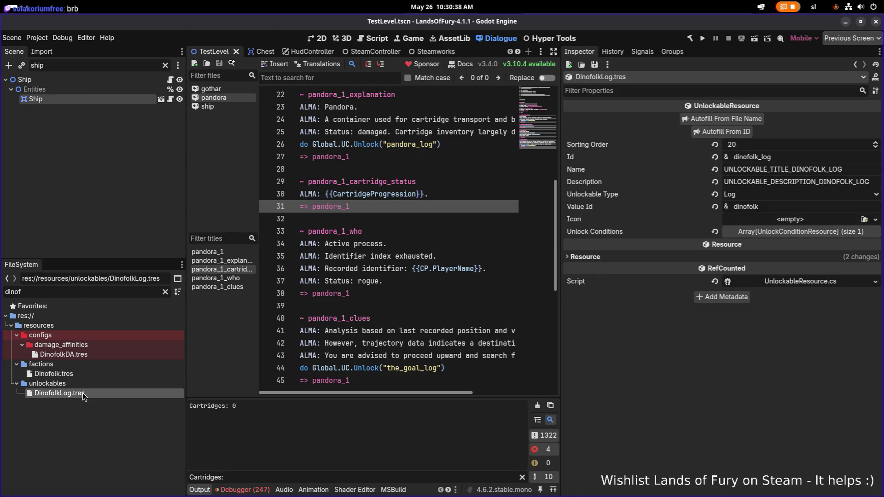
click(595, 65)
click(602, 76)
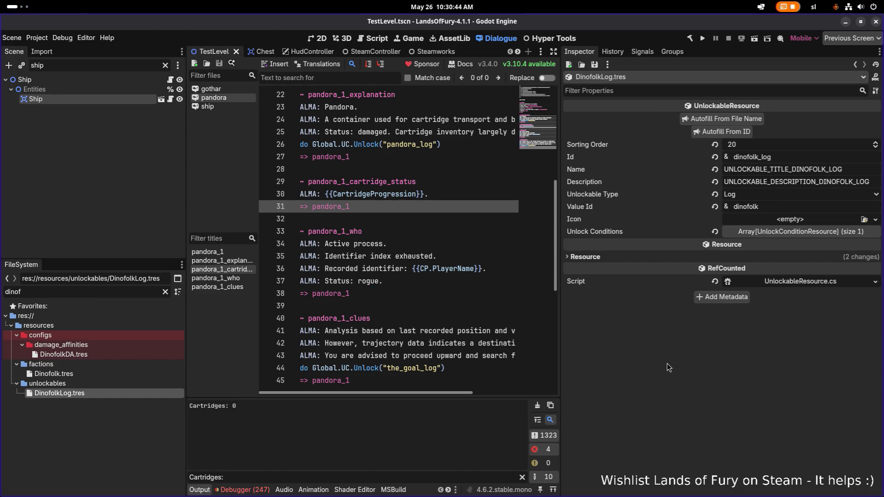
key(alt+Tab)
key(alt+Tab)
key(alt+Tab)
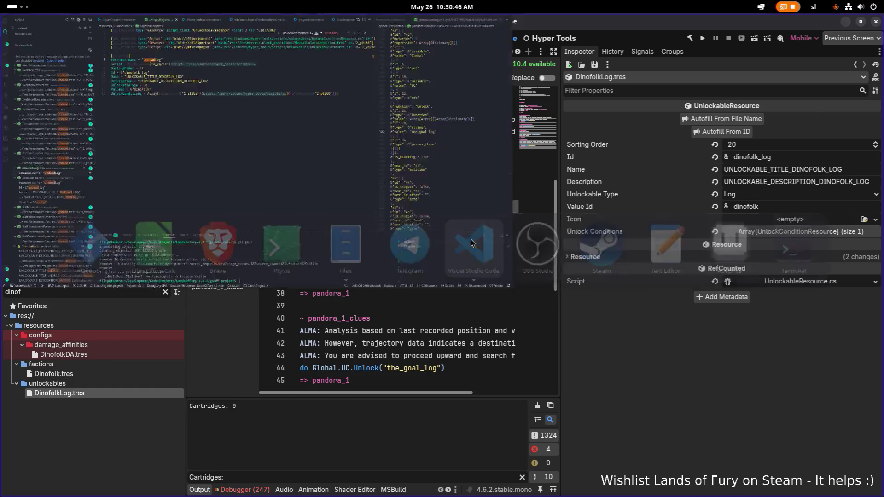
Look over the search results beside DinofolkLog.tres, then minimize Visual Studio Code back to Godot
scroll(99, 352, down, 2)
scroll(97, 360, down, 1)
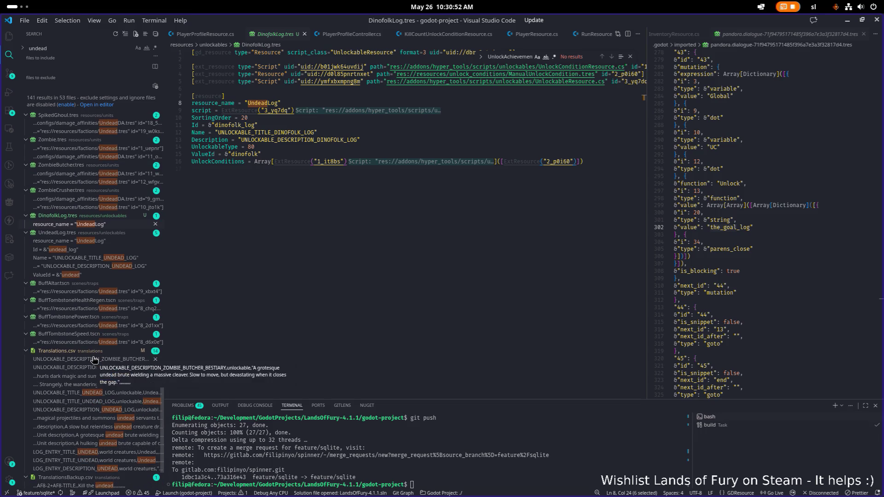
scroll(94, 360, down, 3)
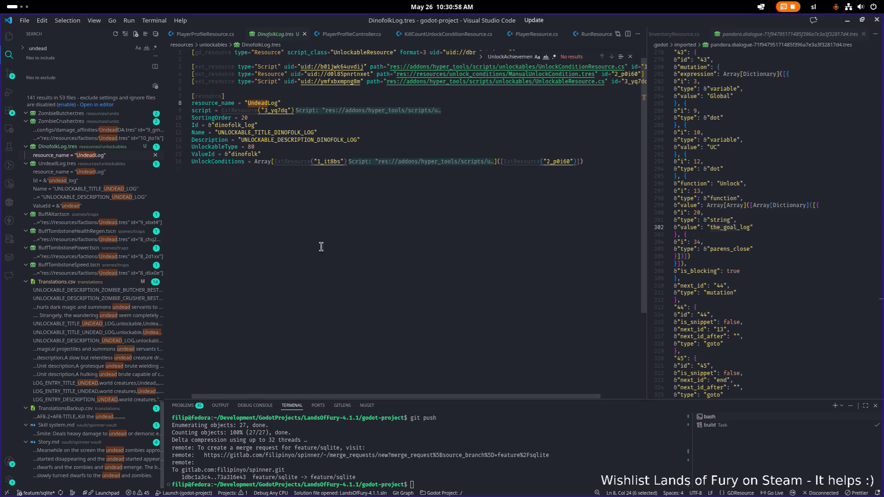
click(343, 247)
click(849, 21)
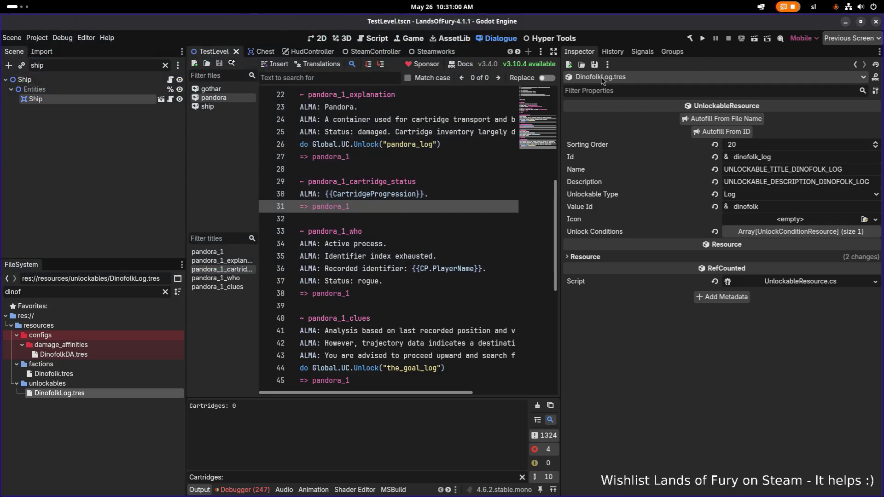
Build and run Lands of Fury, then start a game from its main menu
click(702, 38)
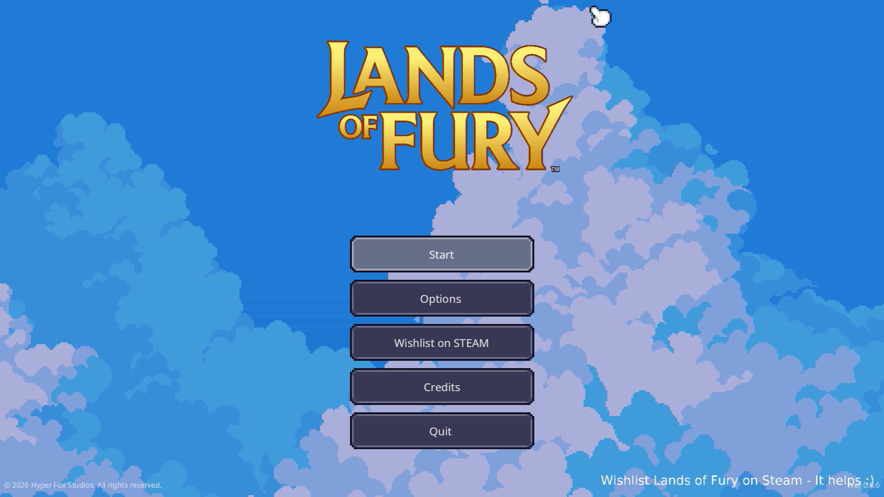
click(481, 245)
Load the first profile into The Glade and open the Journal
click(449, 257)
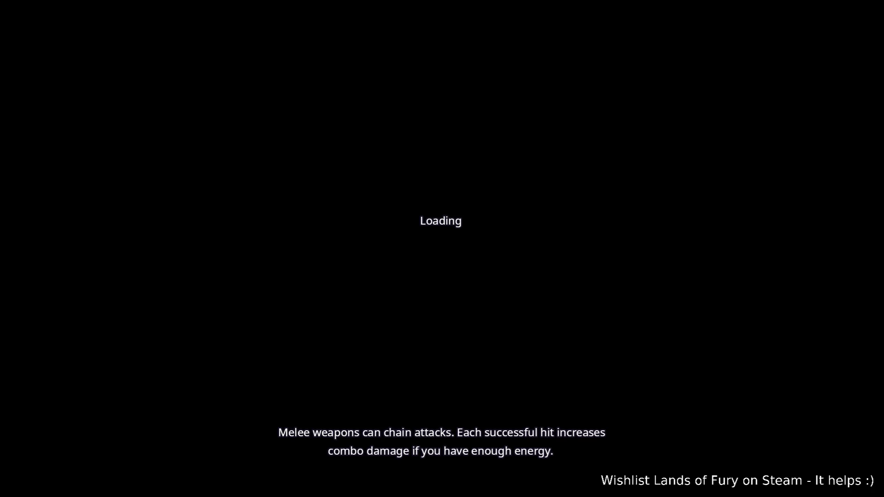
key(w)
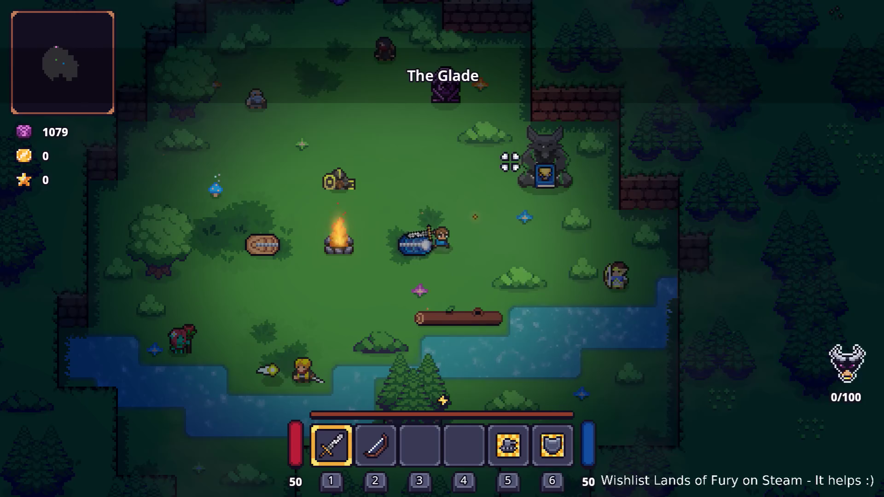
key(i)
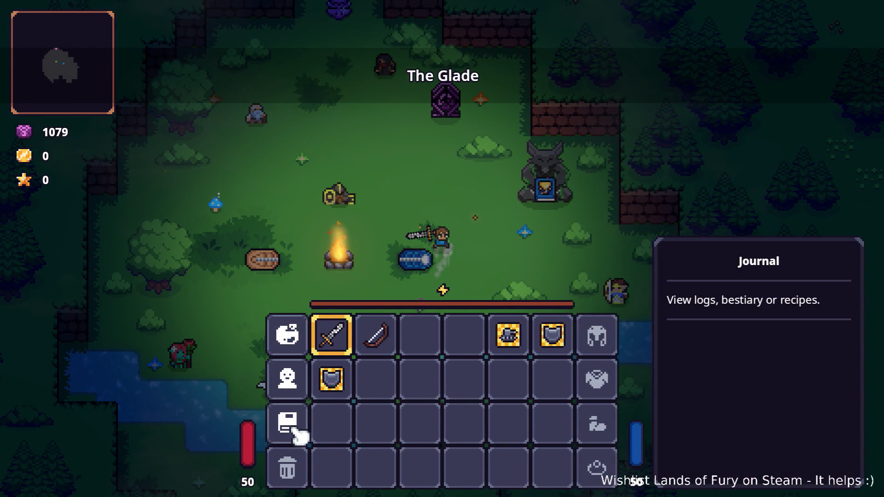
click(299, 432)
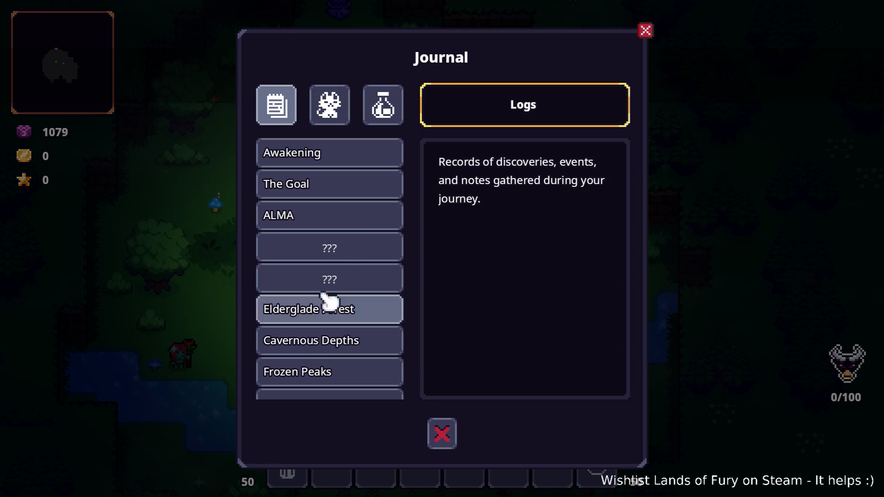
scroll(363, 189, down, 5)
scroll(364, 187, up, 5)
scroll(364, 189, down, 10)
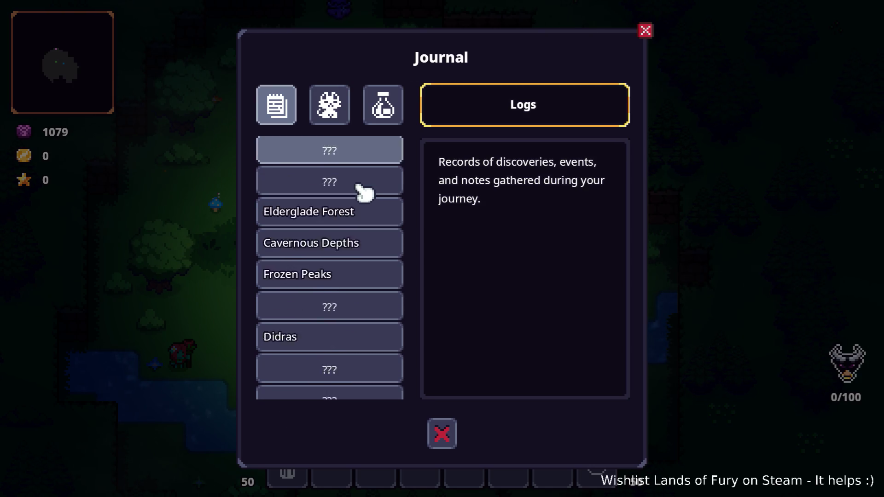
scroll(364, 189, up, 10)
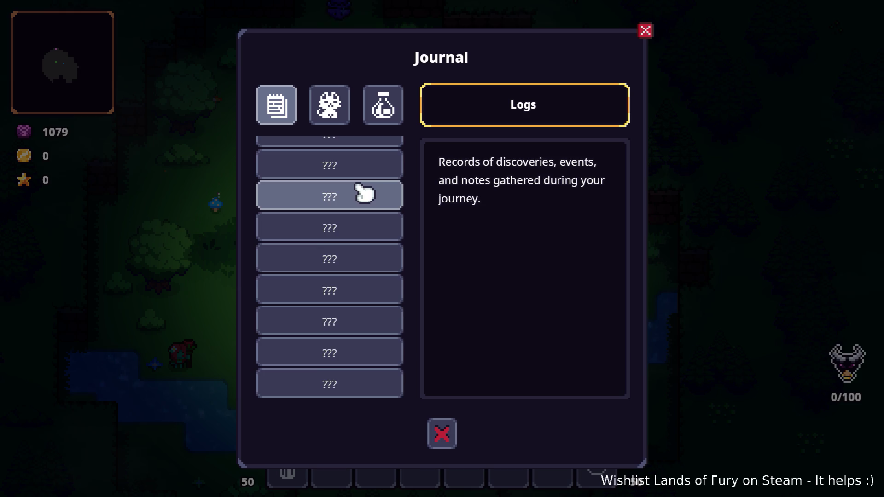
View the Logs entries from Awakening and The Goal down to Cartridges and an undiscovered entry
click(362, 188)
click(362, 187)
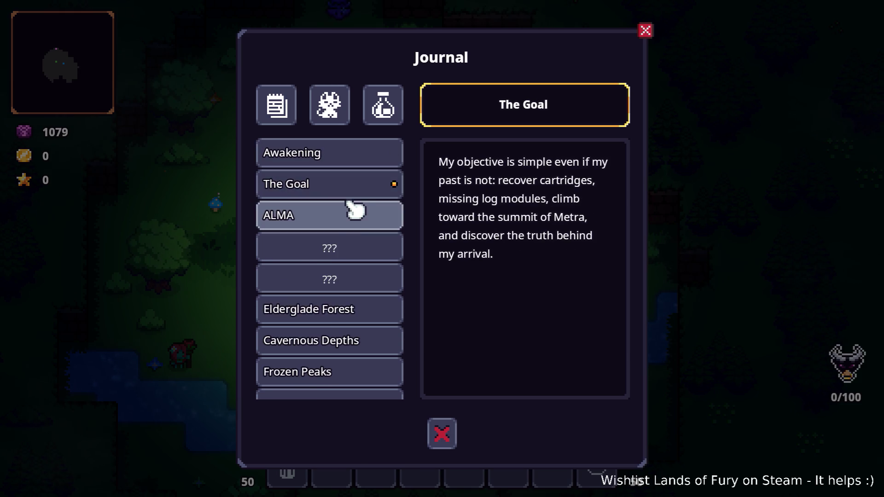
click(352, 218)
click(345, 311)
click(343, 351)
scroll(361, 292, down, 2)
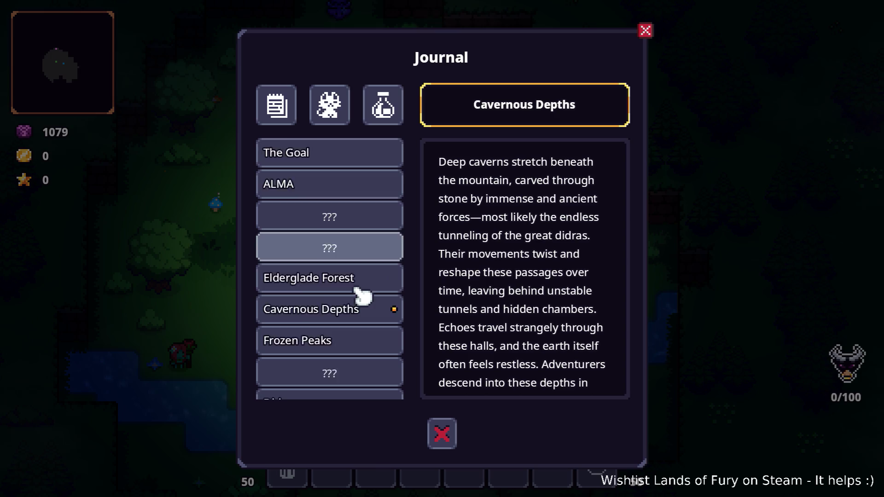
click(347, 312)
scroll(347, 316, down, 3)
click(350, 281)
scroll(351, 282, down, 3)
click(343, 267)
click(322, 332)
scroll(343, 310, down, 1)
scroll(343, 309, down, 3)
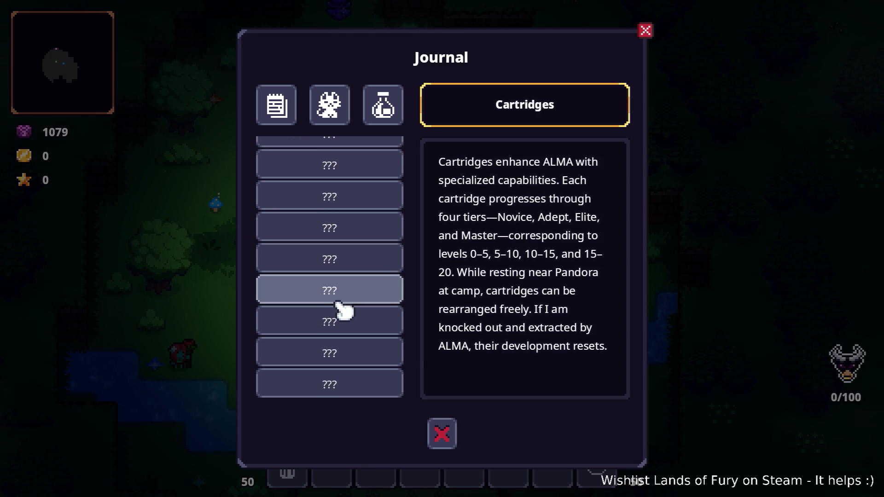
click(343, 321)
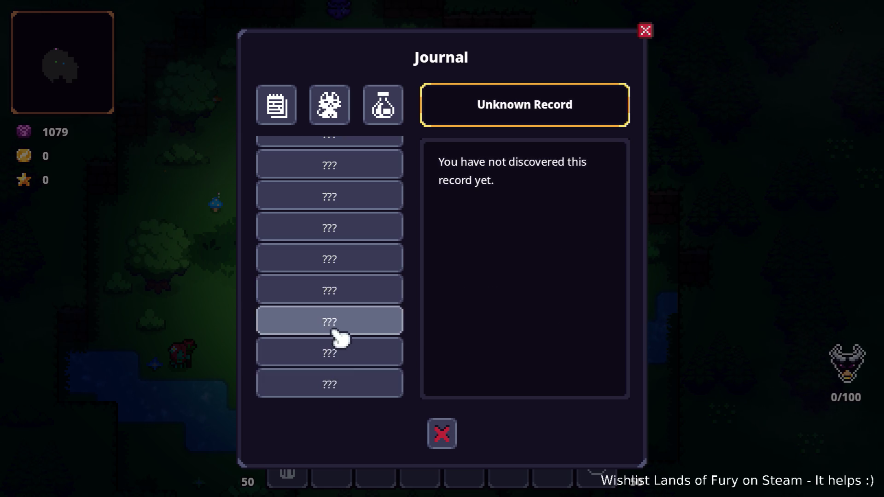
Go back through the logs, revisiting ALMA, Frozen Peaks, Didras, The Forge and Cartridges
key(Up)
key(Up)
key(Up)
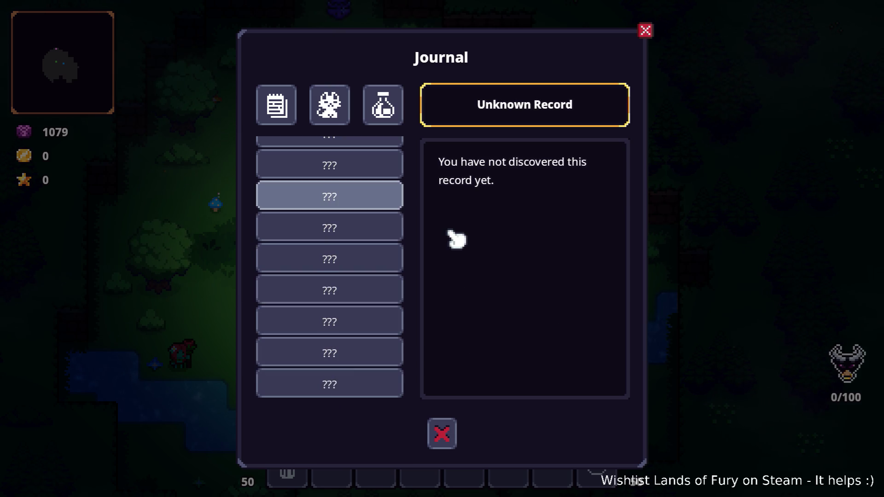
key(Down)
key(Down)
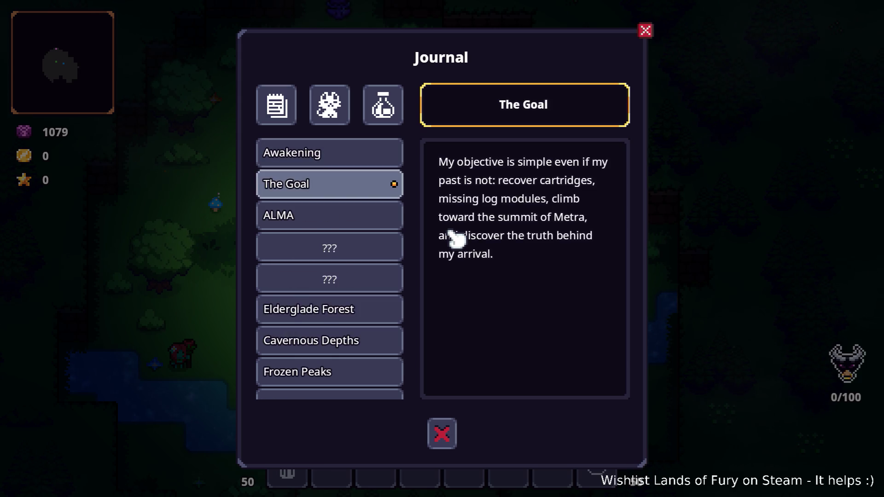
key(Down)
key(Down)
scroll(375, 302, down, 4)
click(369, 245)
click(346, 309)
scroll(345, 313, down, 2)
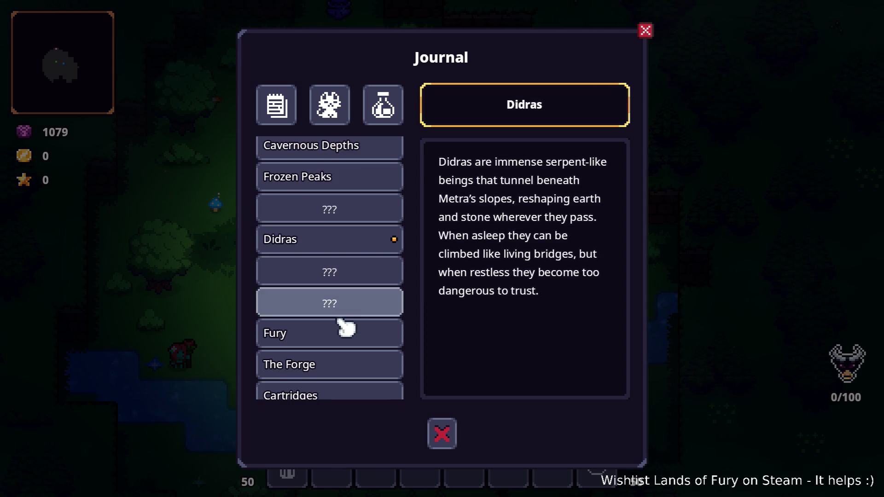
scroll(352, 309, down, 2)
click(355, 305)
click(353, 328)
scroll(352, 325, down, 4)
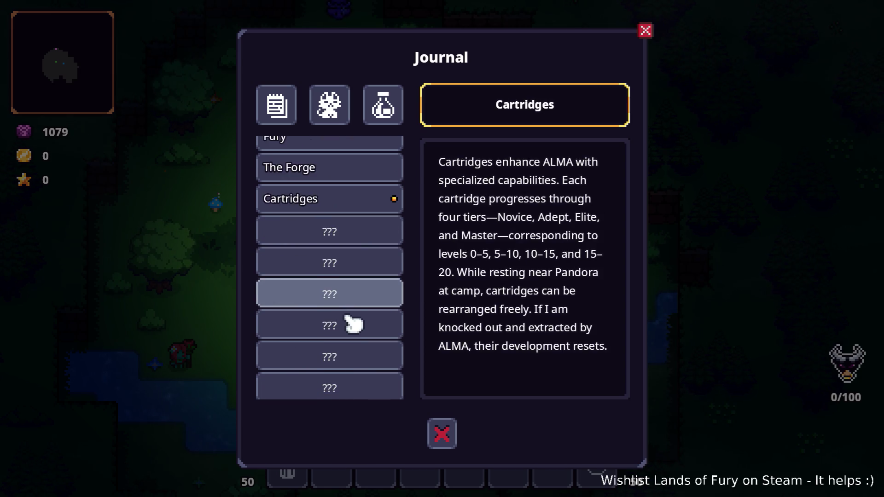
scroll(354, 323, down, 2)
scroll(355, 317, up, 10)
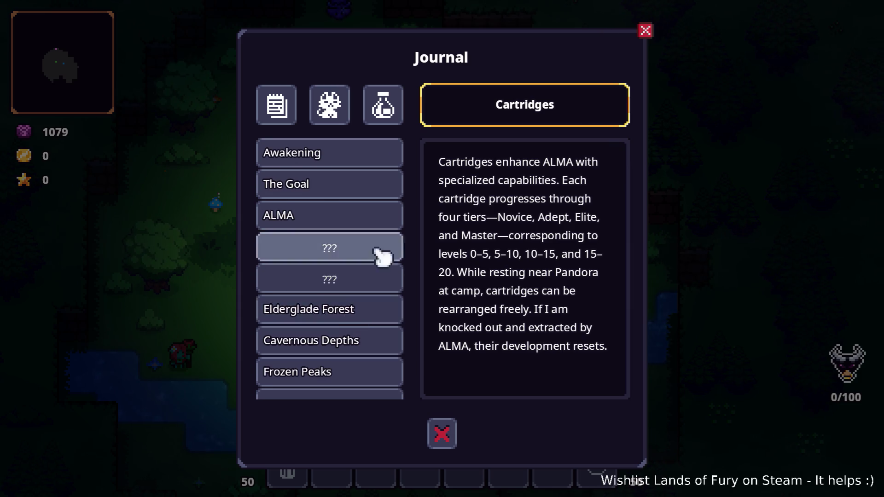
Switch the Journal to the creature bestiary, showing the Gothar record with Health 250
click(340, 113)
scroll(345, 211, down, 10)
scroll(345, 214, down, 10)
Review the Brin, Anton, Gothar, Demon Destroyer, Arch Lich, Spiked Ghoul and Ghoul journal entries
click(322, 291)
scroll(334, 262, up, 3)
click(327, 300)
click(339, 223)
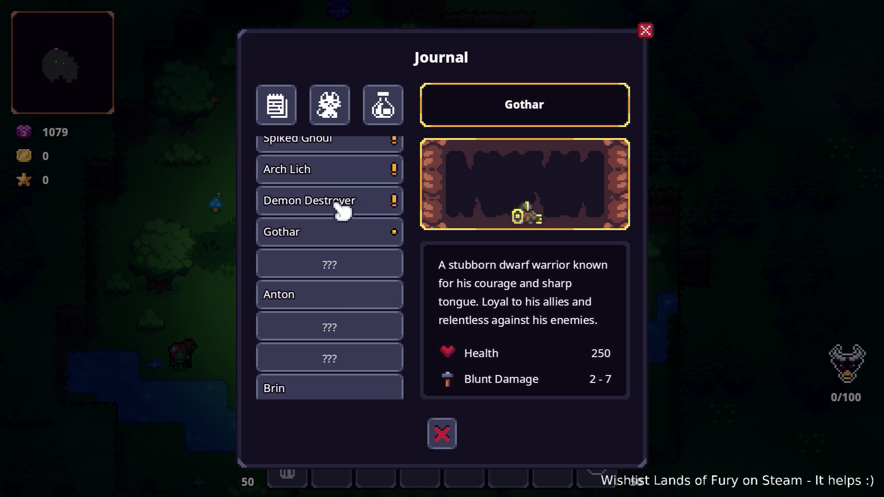
click(339, 203)
scroll(341, 208, up, 4)
scroll(346, 217, down, 1)
click(340, 273)
click(348, 237)
click(349, 212)
click(354, 268)
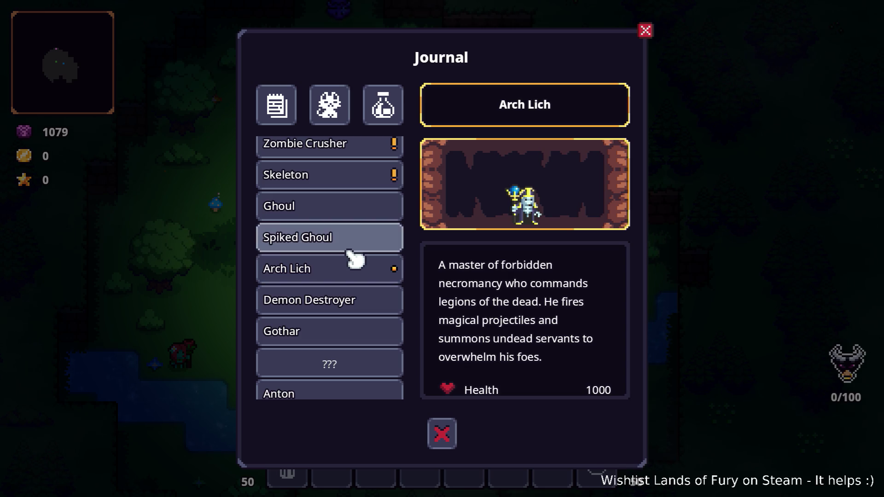
scroll(529, 290, down, 3)
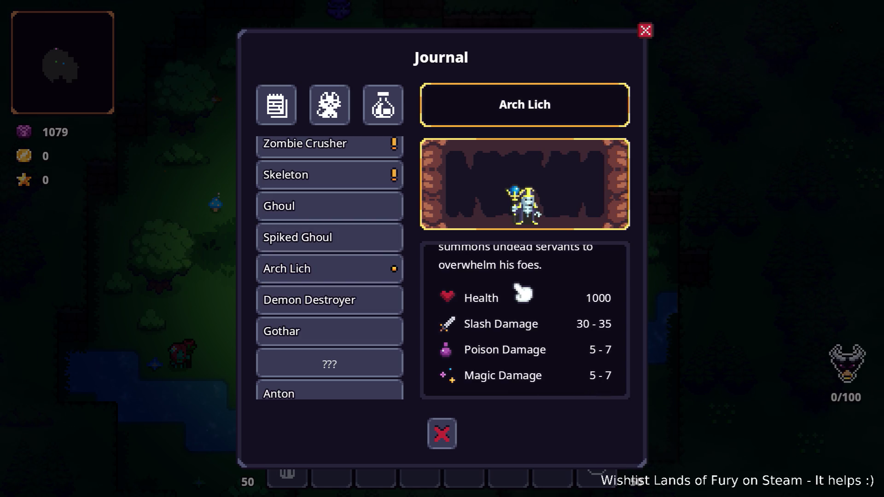
scroll(521, 291, up, 3)
scroll(522, 292, down, 3)
scroll(521, 292, up, 1)
scroll(521, 293, down, 1)
scroll(521, 292, up, 3)
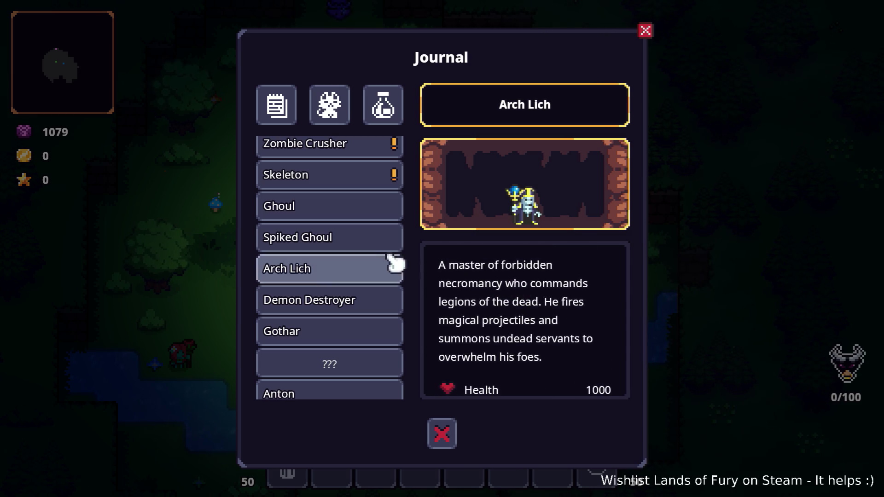
scroll(332, 213, up, 10)
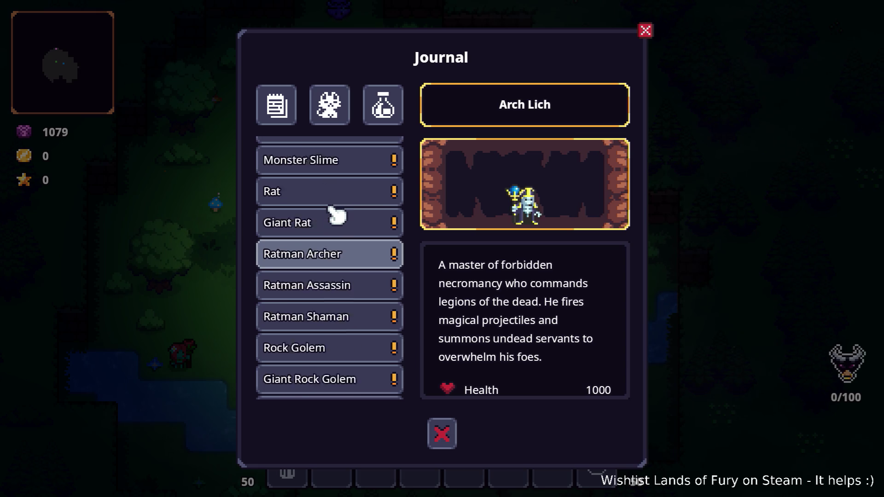
scroll(332, 209, up, 5)
Review the Bunny, Boar, Wolf, Bear, Bandit and Slime family journal entries
click(351, 157)
click(348, 190)
click(355, 221)
click(351, 278)
scroll(358, 283, down, 3)
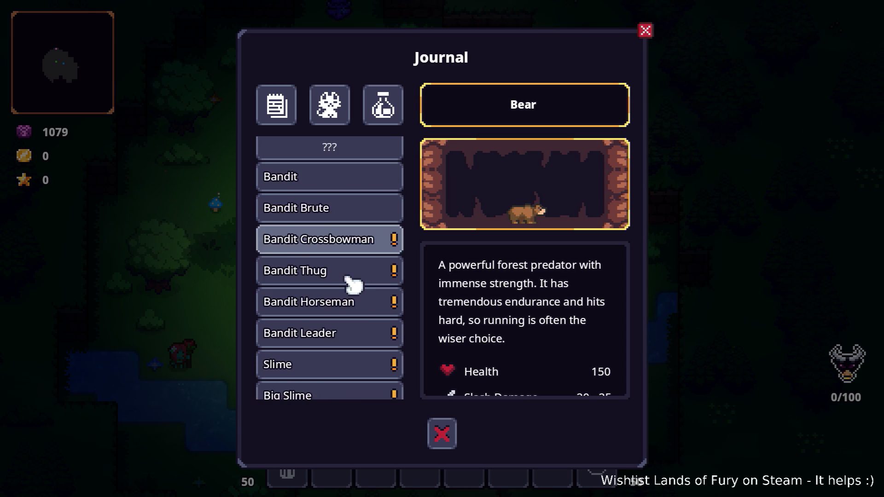
click(363, 237)
click(352, 268)
click(346, 297)
scroll(348, 290, down, 3)
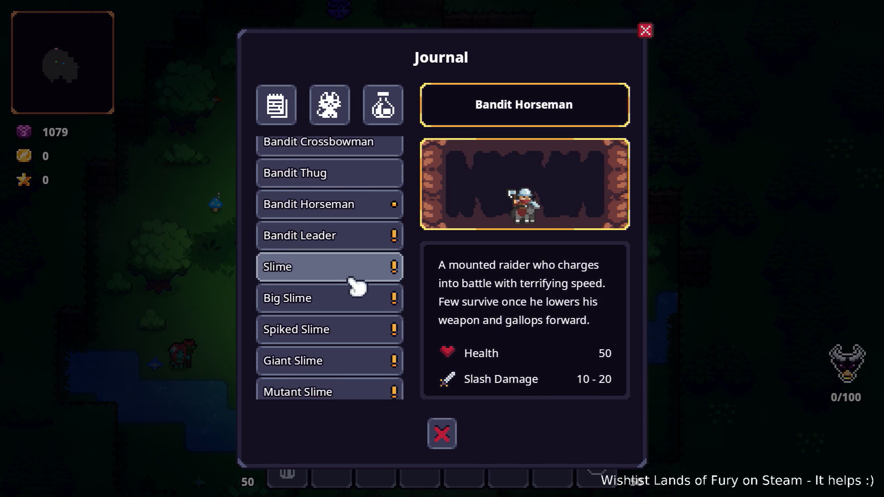
click(349, 276)
click(343, 302)
click(351, 329)
scroll(354, 295, down, 3)
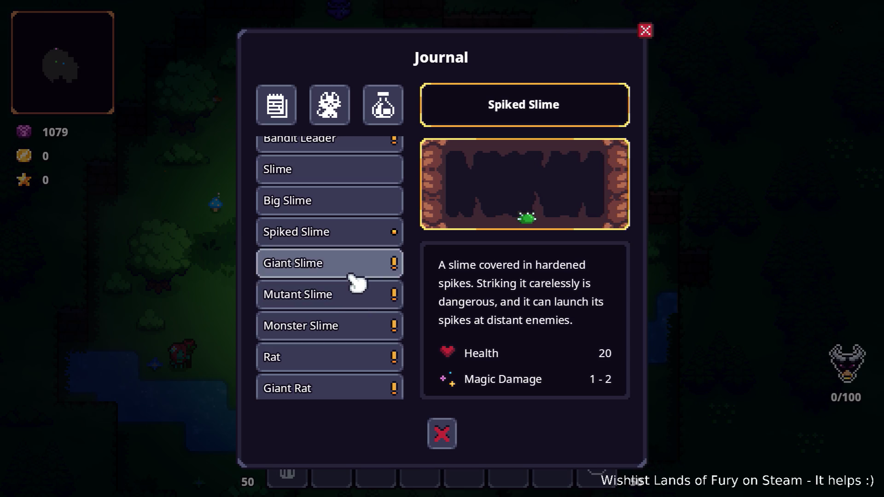
click(354, 271)
click(353, 304)
click(355, 325)
Review the Ratman, Rock Golem, Zombie, Skeleton and Spiked Ghoul entries, then close the Journal
scroll(355, 290, down, 3)
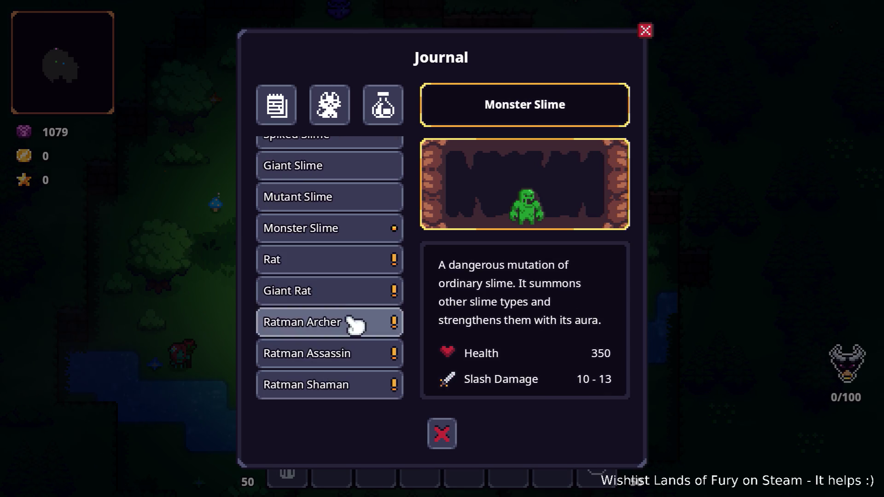
click(355, 322)
scroll(354, 324, down, 2)
click(355, 324)
click(335, 353)
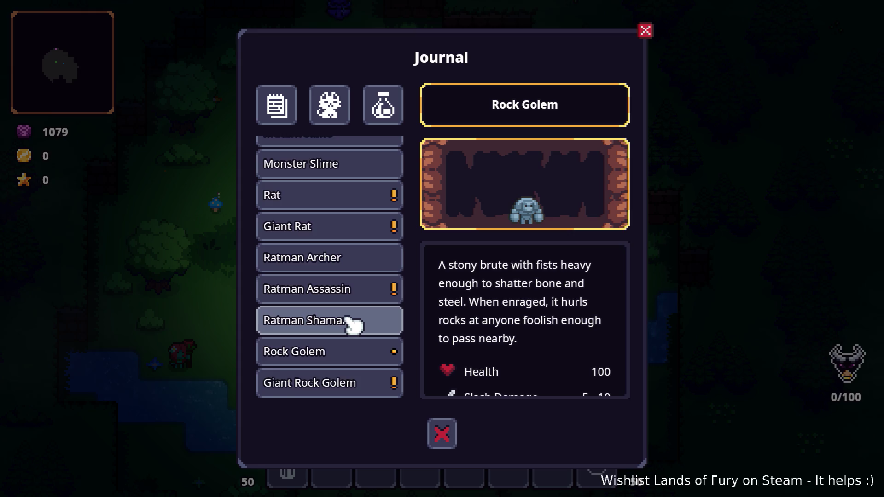
scroll(355, 323, down, 3)
click(360, 289)
click(351, 321)
click(349, 343)
scroll(352, 332, down, 3)
click(355, 317)
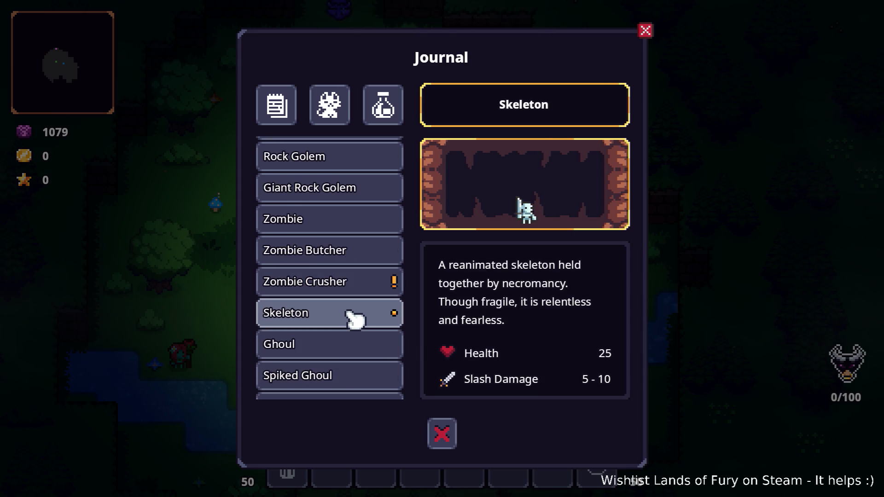
scroll(355, 319, down, 2)
click(355, 317)
scroll(354, 313, down, 8)
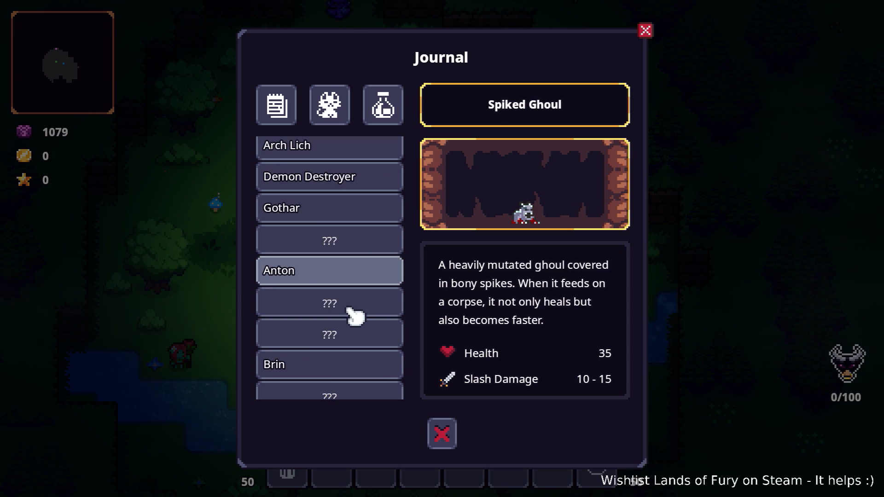
click(436, 431)
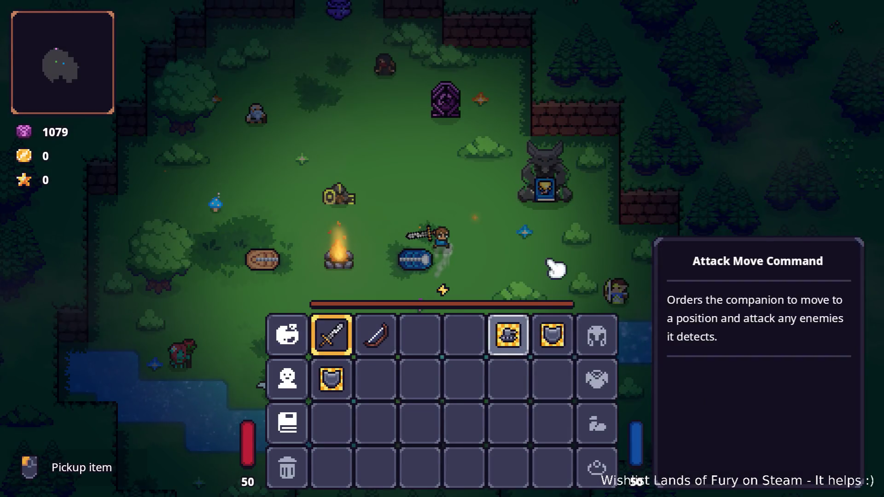
Quit Lands of Fury to desktop, move the Translations spreadsheet window aside, and return to Godot
key(Escape)
key(Escape)
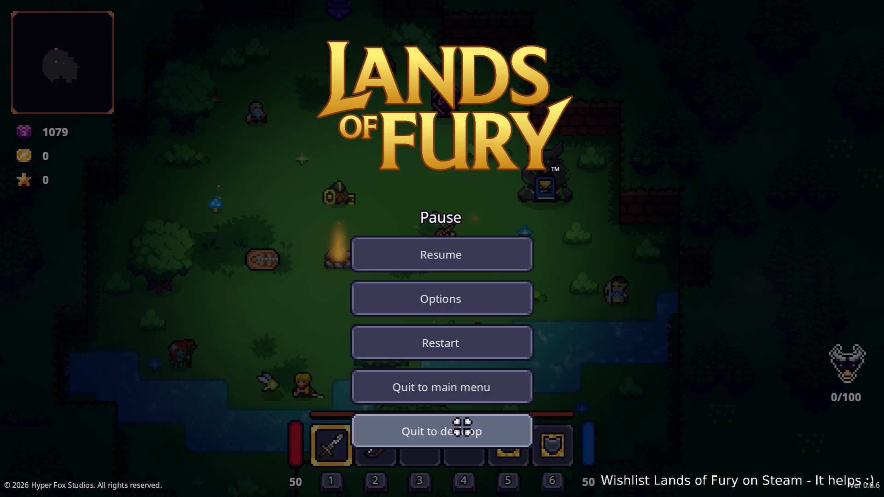
click(459, 424)
key(alt+Tab)
key(alt+Tab)
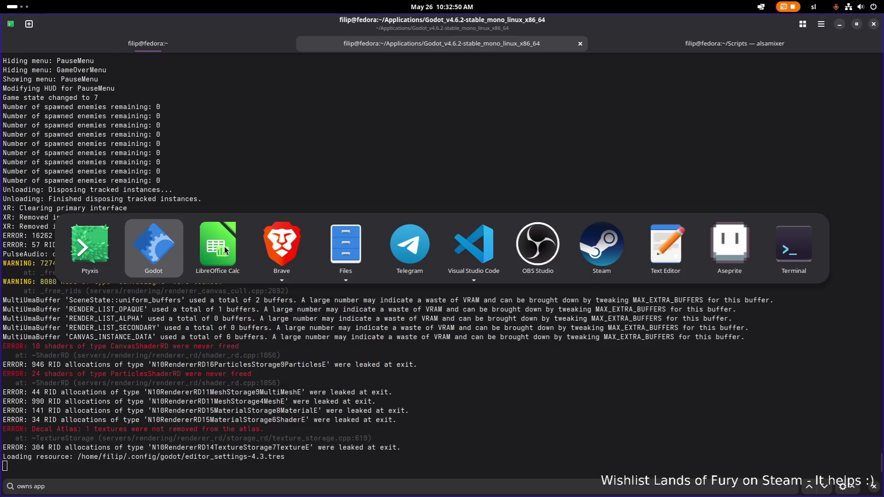
click(216, 249)
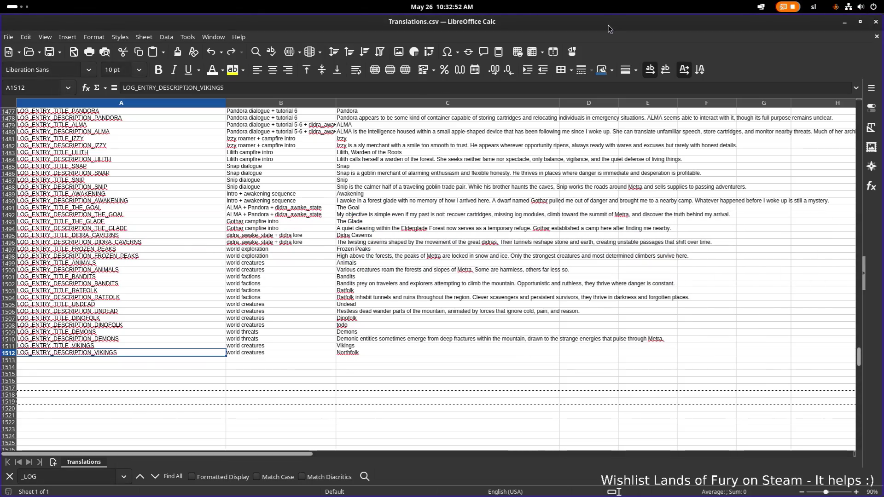
drag(608, 24, 239, 111)
key(alt+Tab)
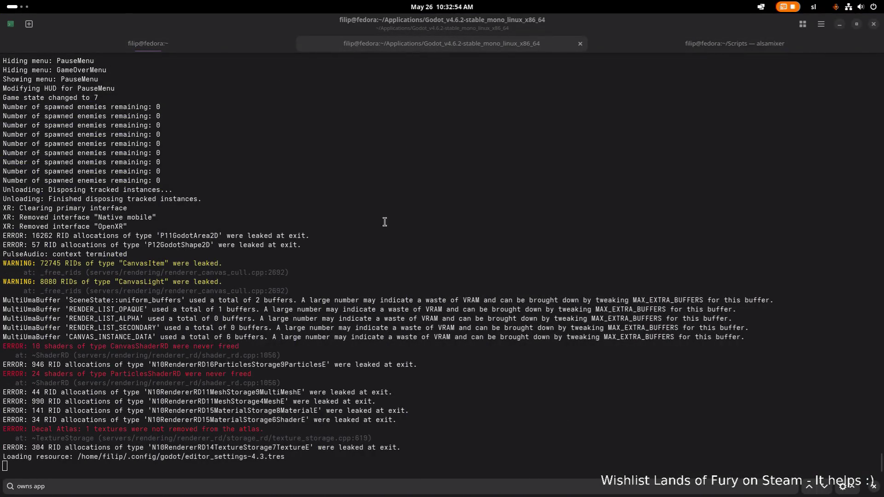
key(alt+Tab)
key(Escape)
key(alt+Tab)
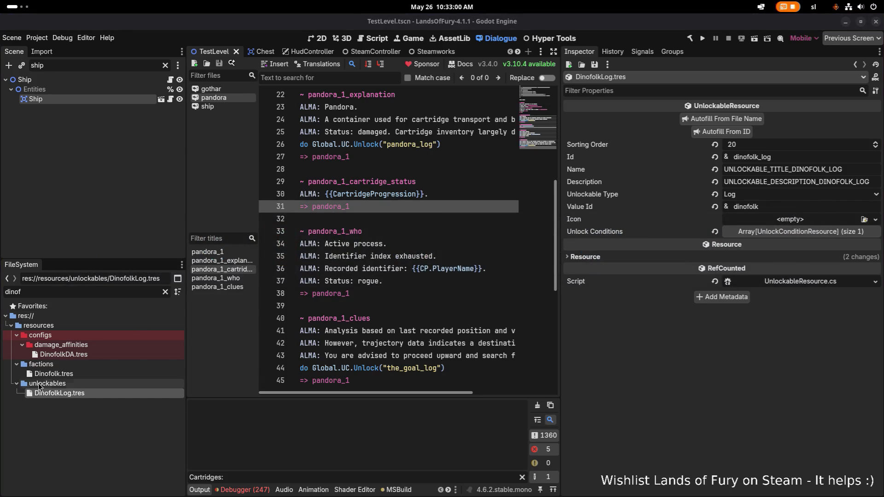
Filter the FileSystem dock for 'dinofol' to locate DinofolkLog.tres
click(104, 374)
double_click(133, 290)
text(vi)
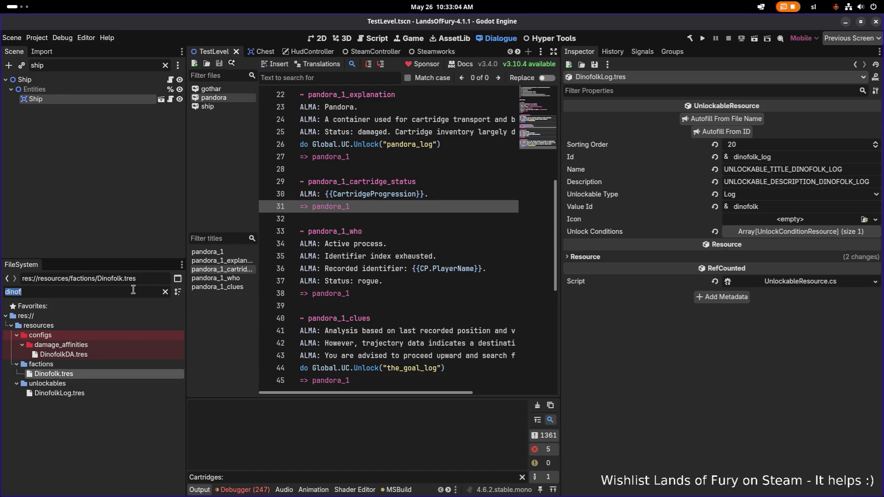
text(kings)
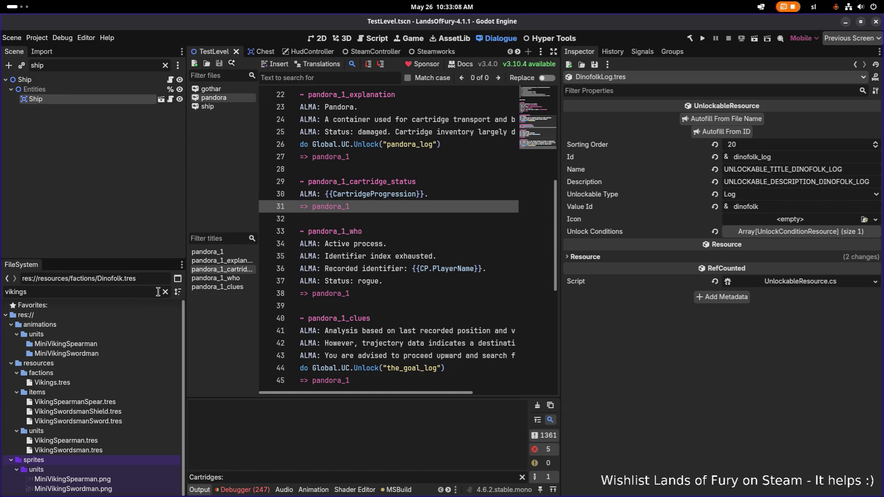
double_click(135, 293)
text(di)
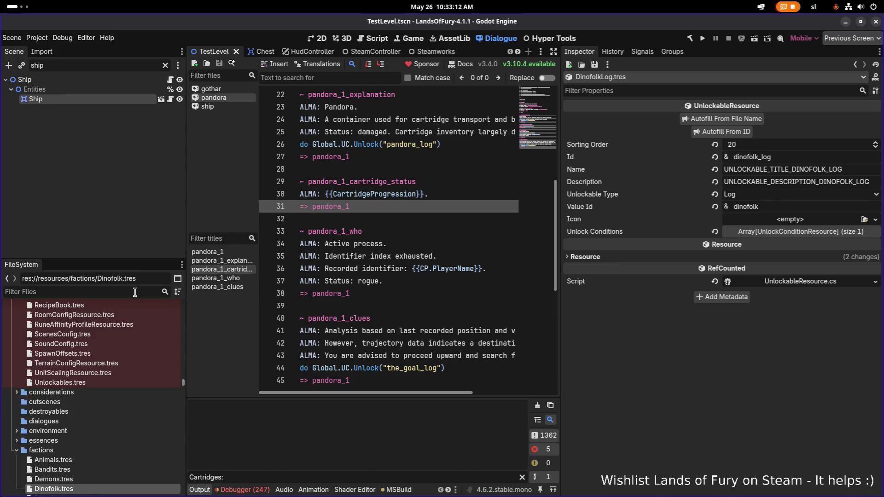
text(nofol)
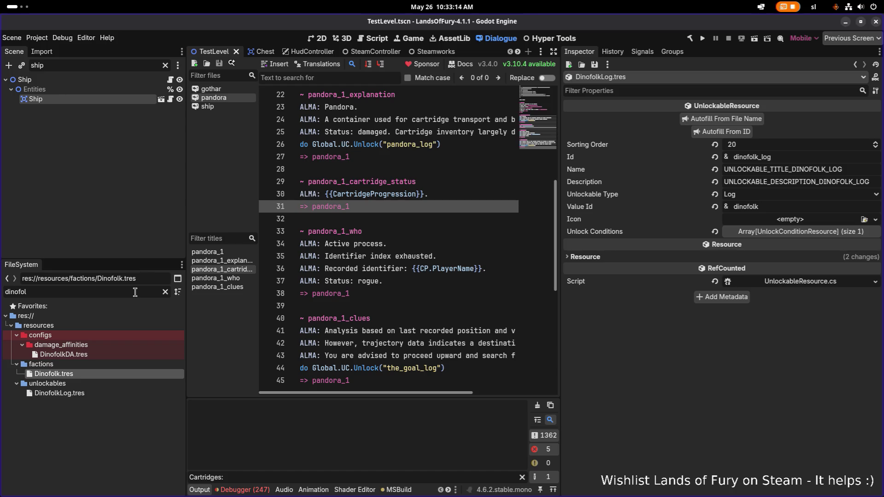
Duplicate DinofolkLog.tres and name the copy VikingsLog.tres
click(85, 389)
key(ctrl+d)
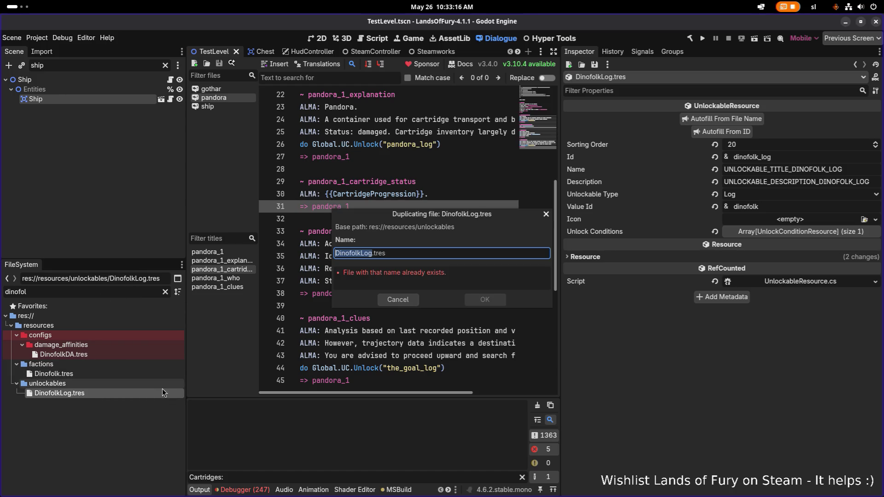
key(Left)
key(shift+Home)
text(Vikings)
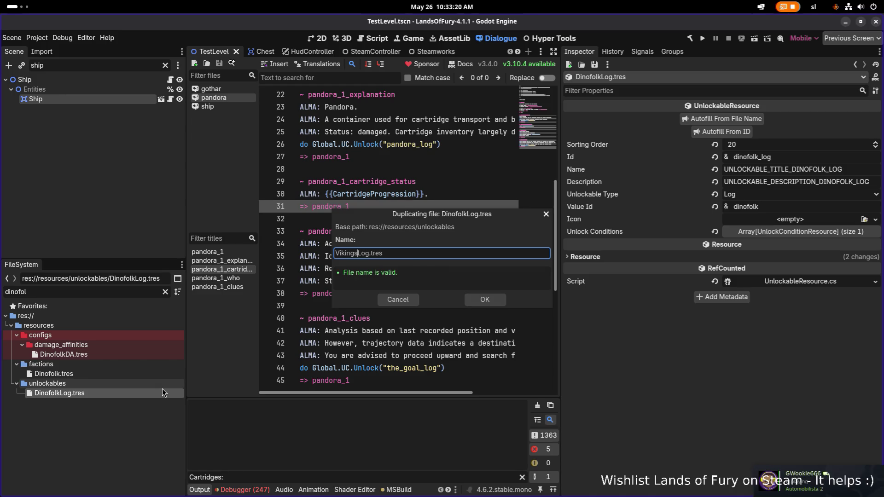
key(Return)
Filter for 'vikingslo' and select VikingsLog.tres for editing
double_click(125, 291)
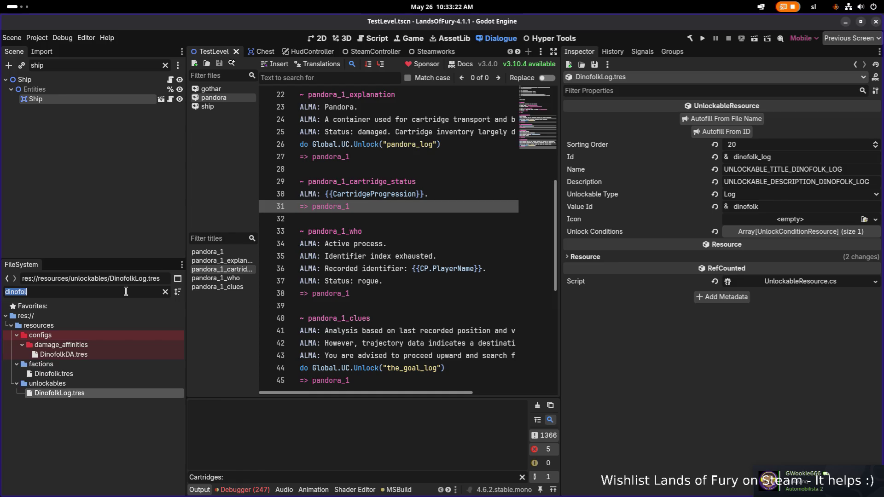
text(viking)
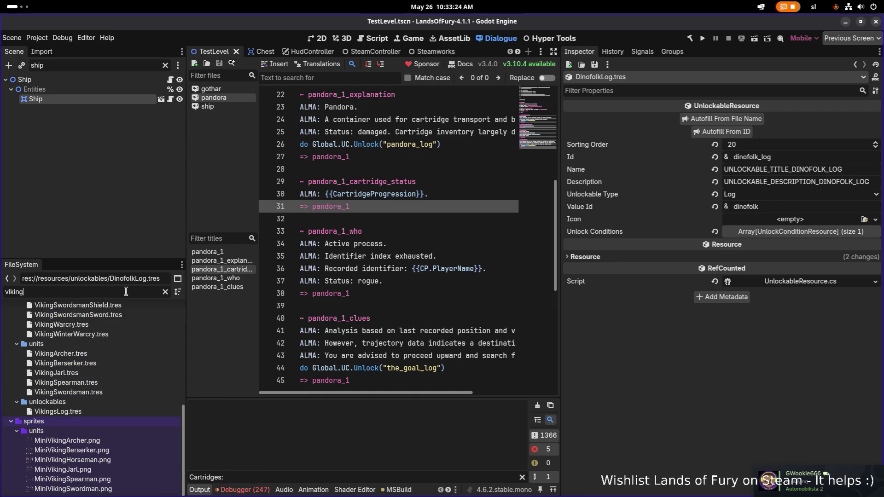
text(slo)
click(118, 344)
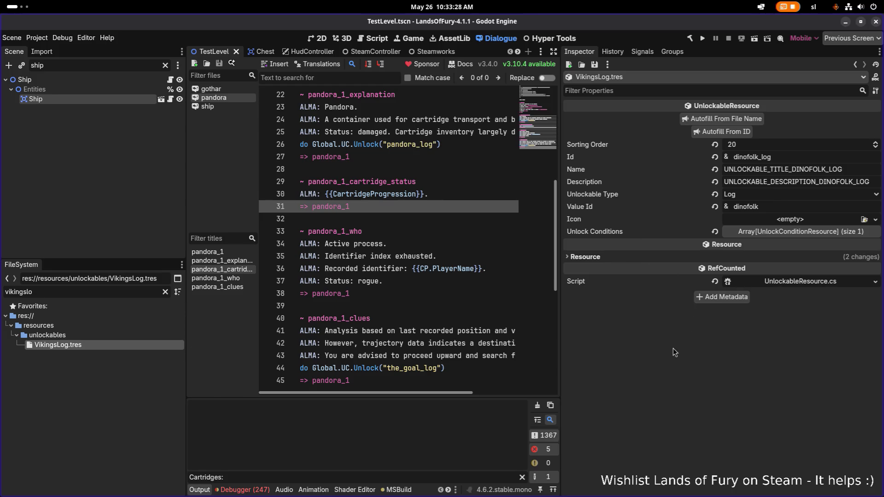
Set Id to vikings_log, autofill the VIKINGS_LOG title, description and Value Id, save, and filter for 'logs'
drag(758, 157, 714, 158)
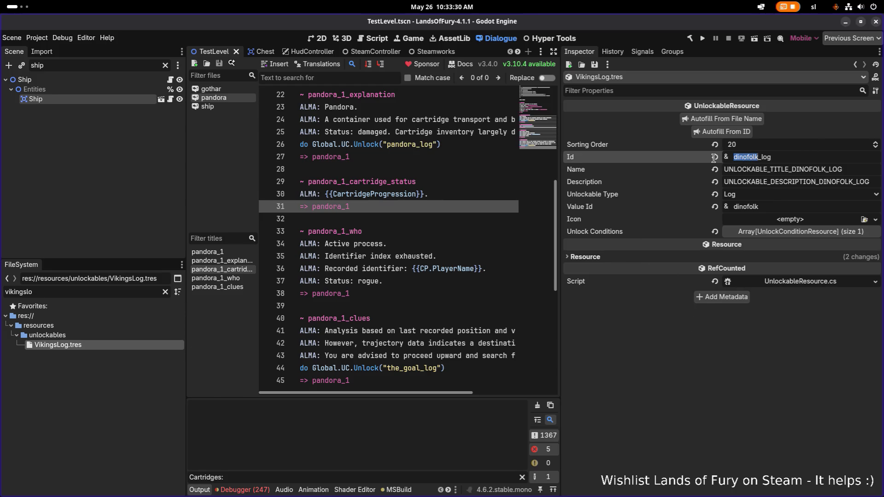
text(vikings)
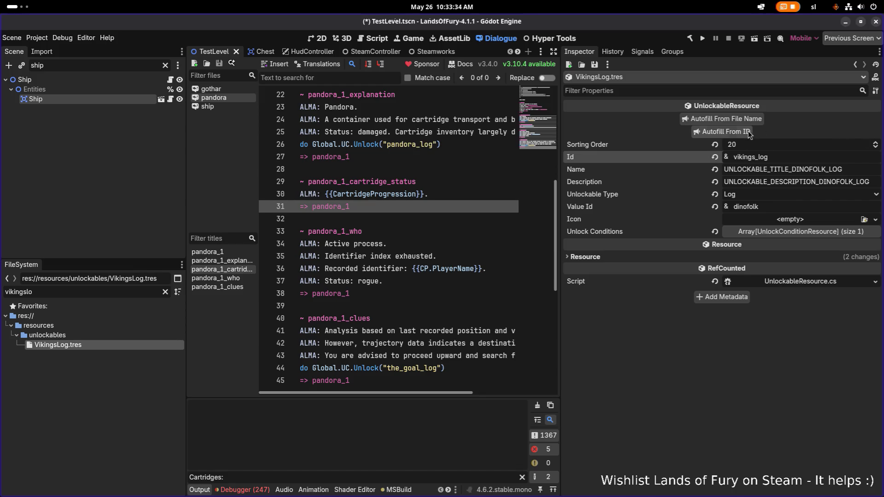
click(737, 132)
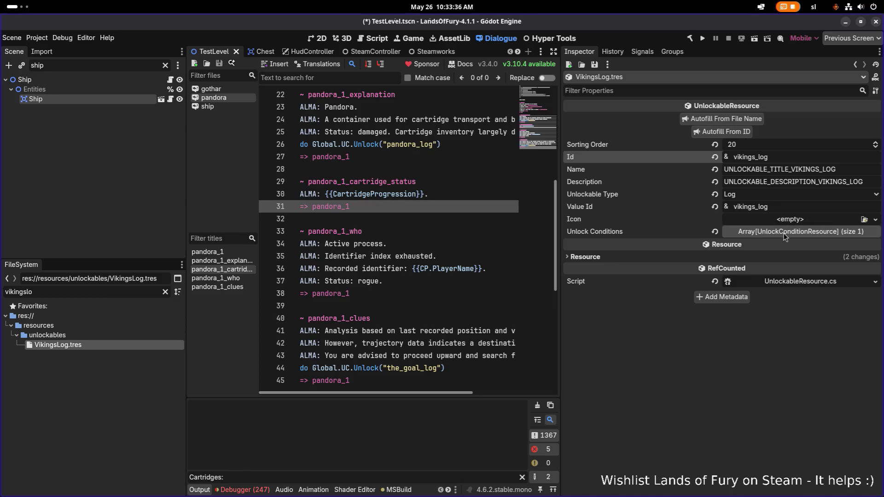
key(ctrl+s)
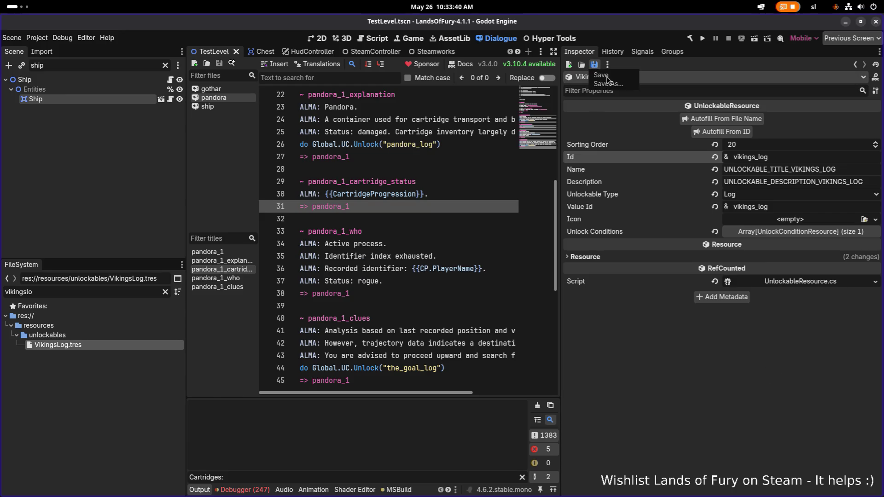
double_click(150, 293)
text(logs)
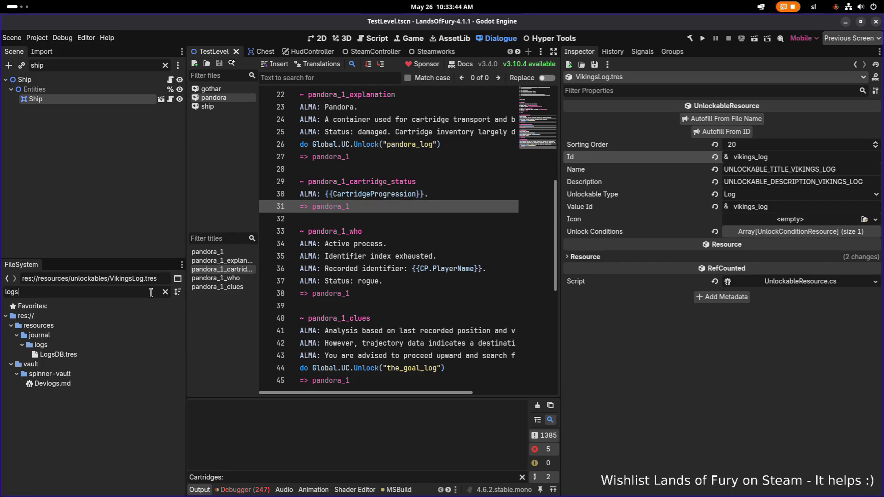
Open LogsDB.tres and inspect the peak entry on the second page of entries
click(111, 354)
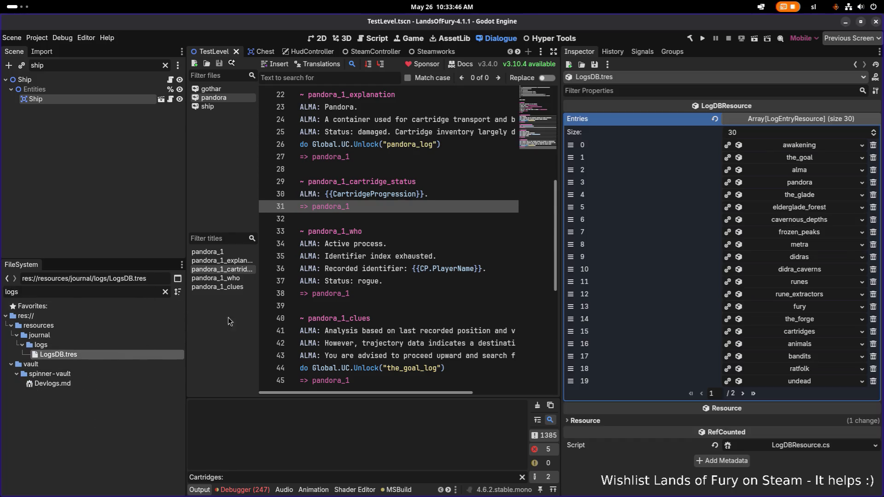
click(743, 393)
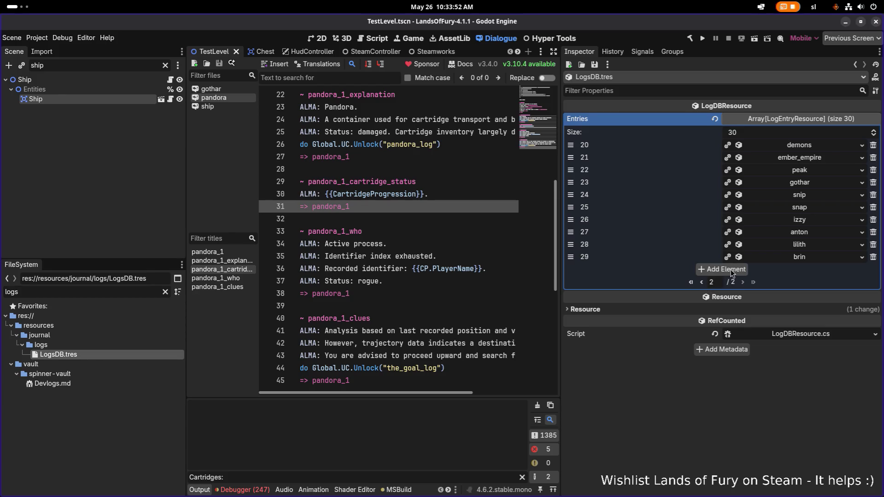
click(817, 170)
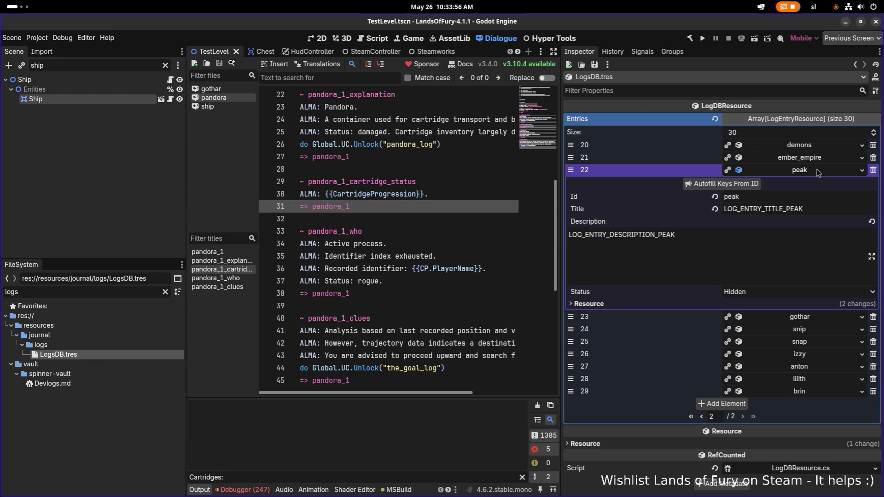
click(817, 170)
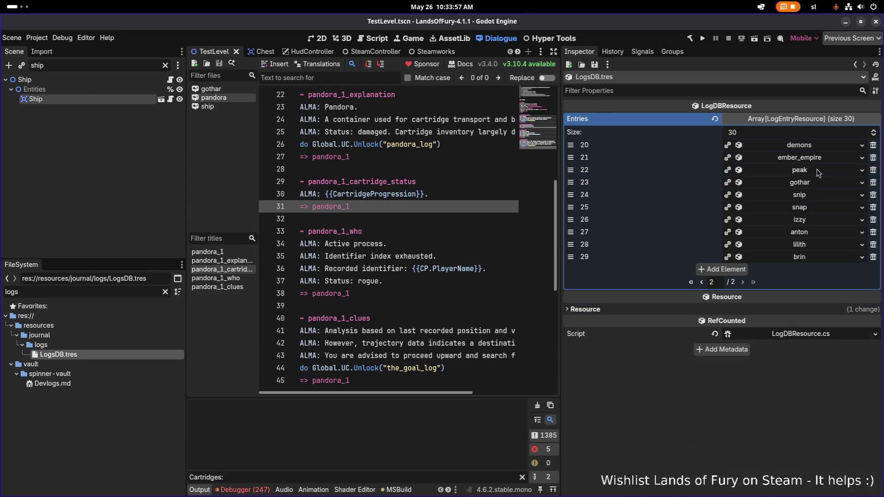
Add entry 30 with a new LogEntryResource and compare its fields against the brin entry
click(740, 272)
click(811, 270)
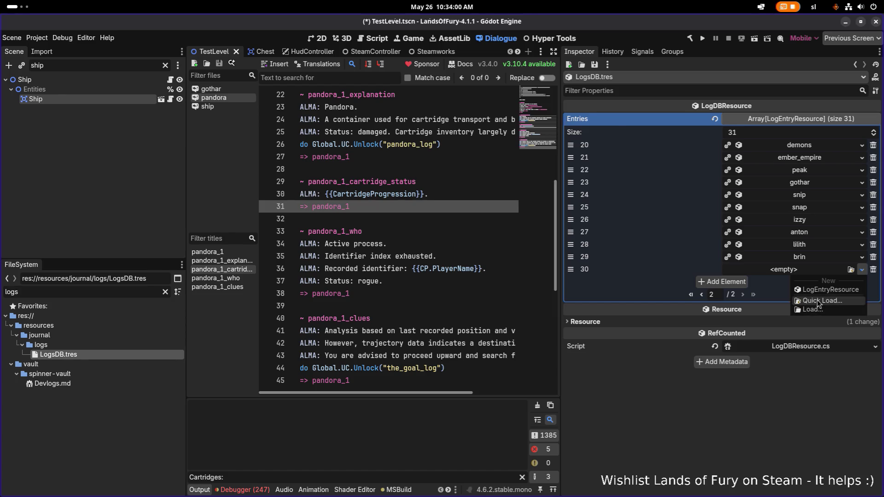
click(814, 301)
text(dinfg)
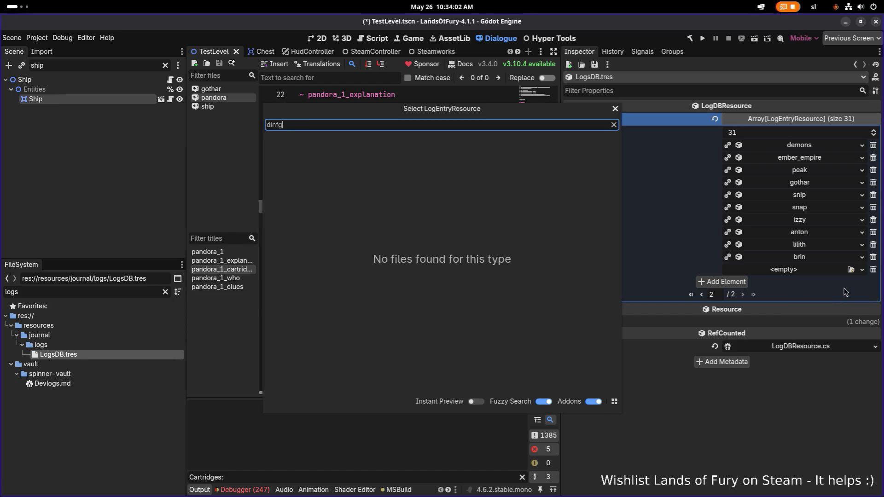
key(Escape)
click(783, 271)
click(820, 293)
click(801, 270)
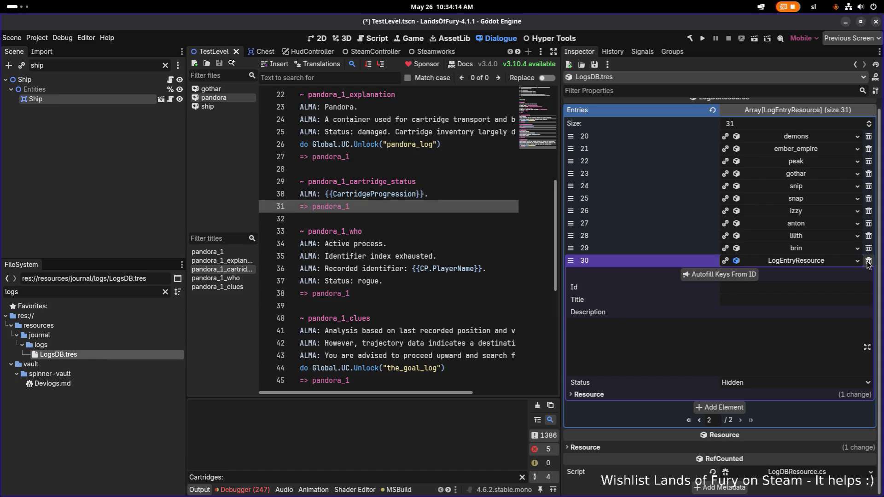
click(824, 249)
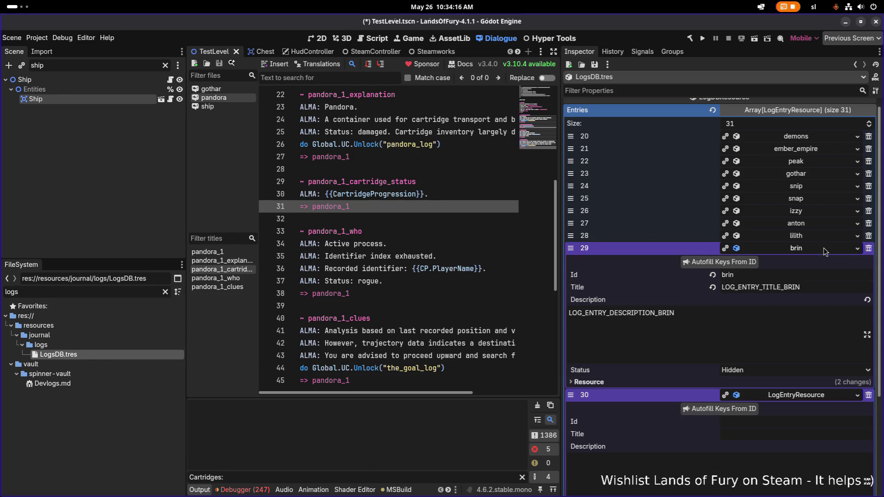
click(799, 395)
Delete the empty entry 30, save LogsDB, and look over brin's log resource and description
click(872, 397)
key(ctrl+s)
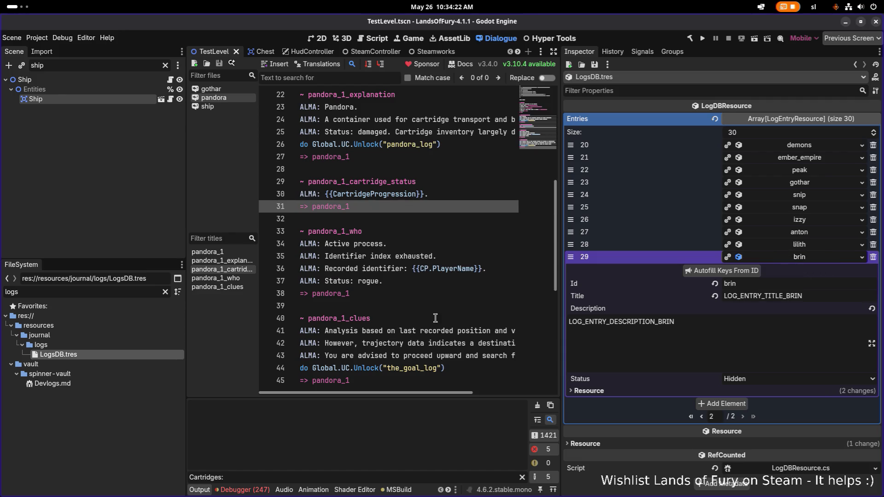
right_click(804, 258)
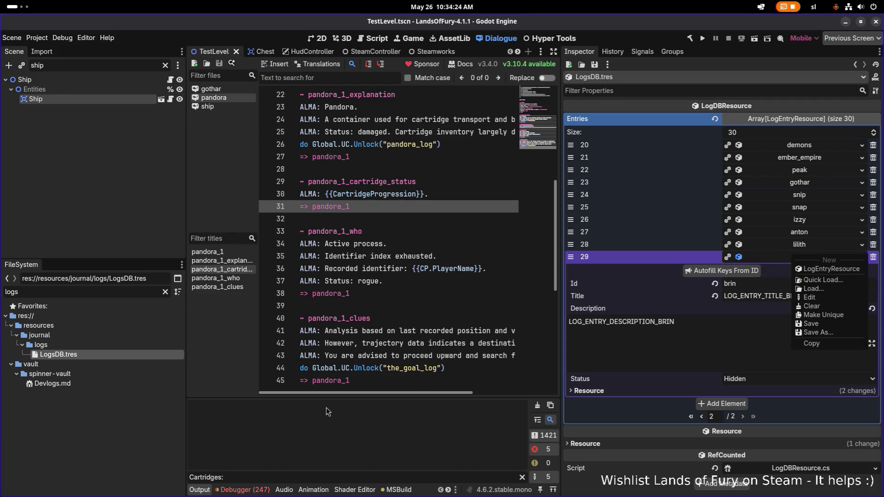
click(111, 415)
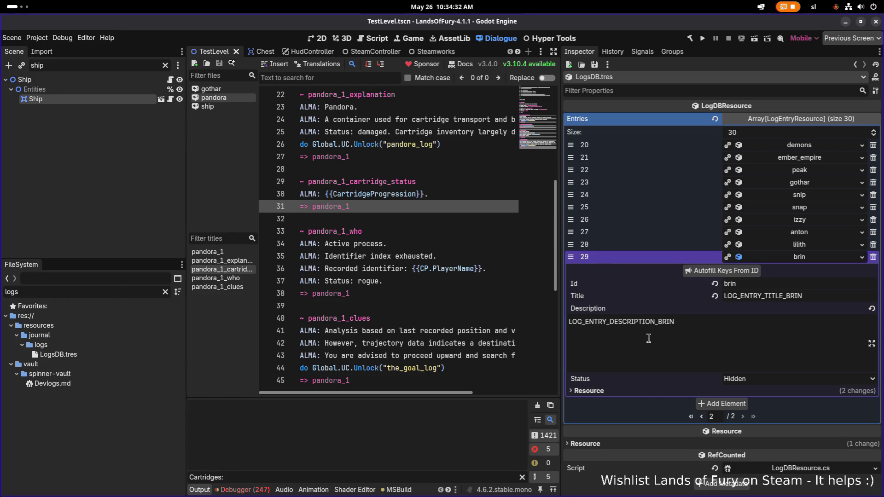
click(711, 343)
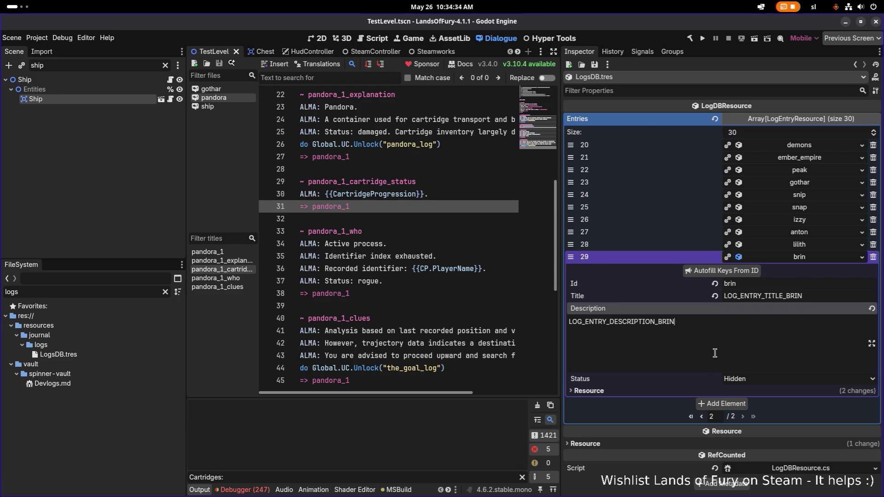
key(alt+Tab)
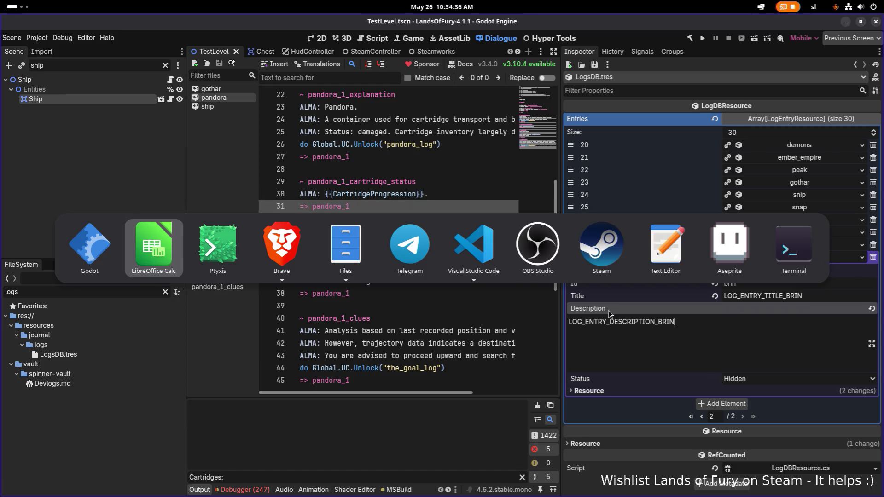
Look over DinofolkLog.tres and the 'undead' search results in VS Code, then minimize it
click(469, 256)
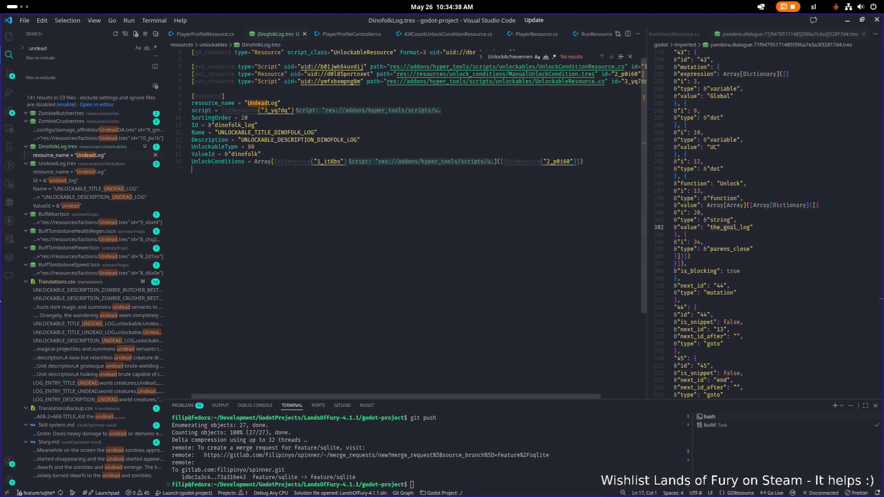
key(alt+Tab)
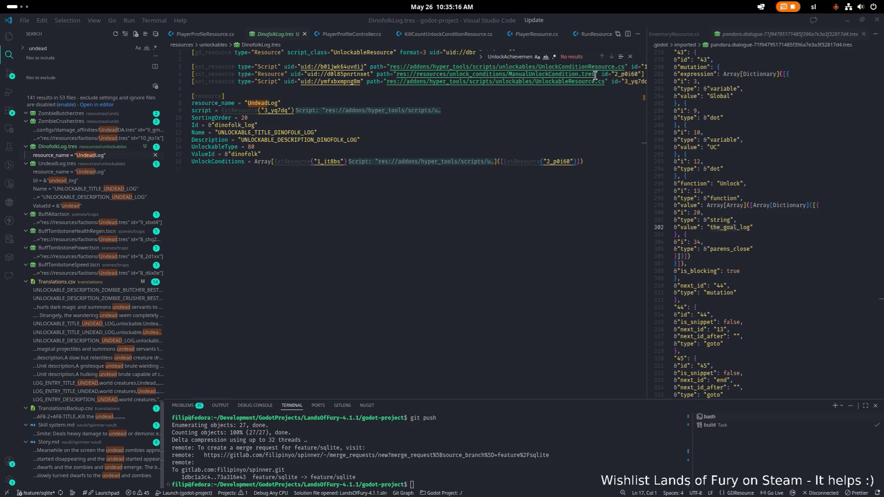
click(846, 21)
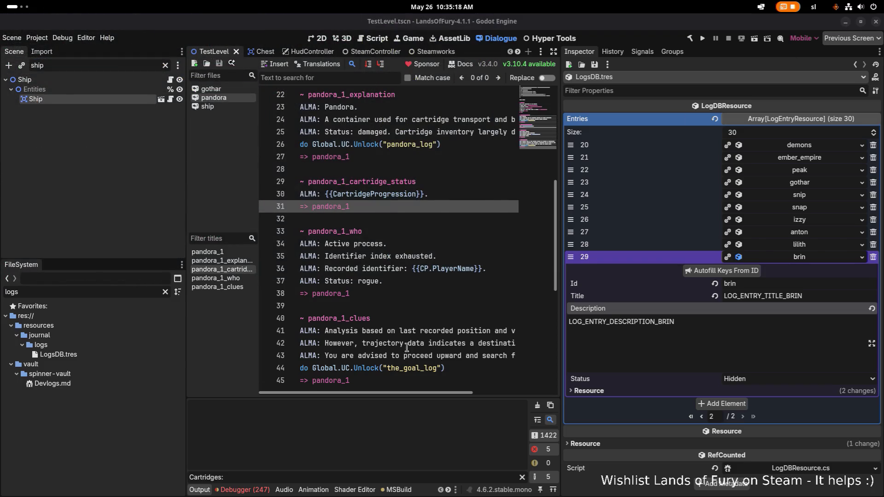
Filter the FileSystem dock for 'vikings' and select VikingsLog.tres
click(127, 290)
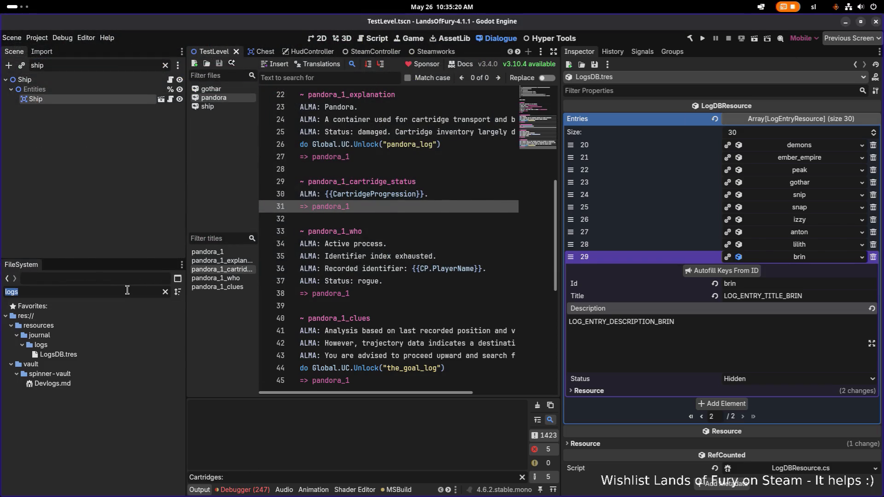
text(unlockb)
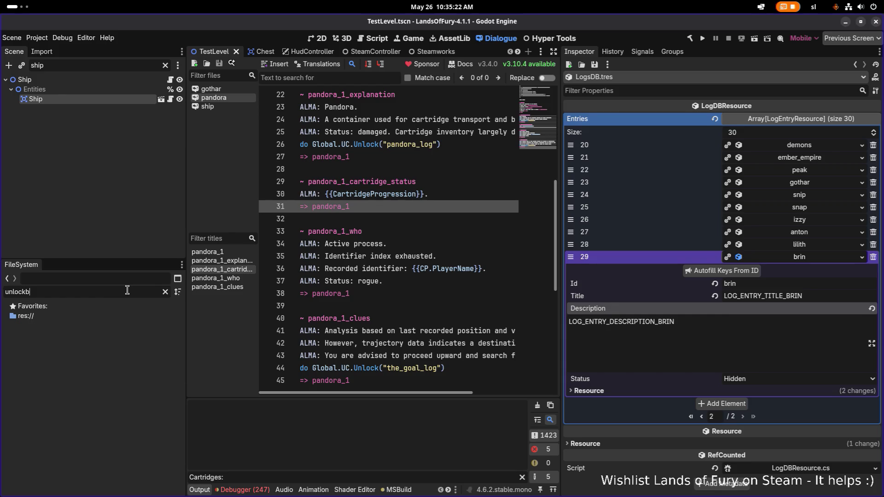
key(BackSpace)
key(ctrl+a)
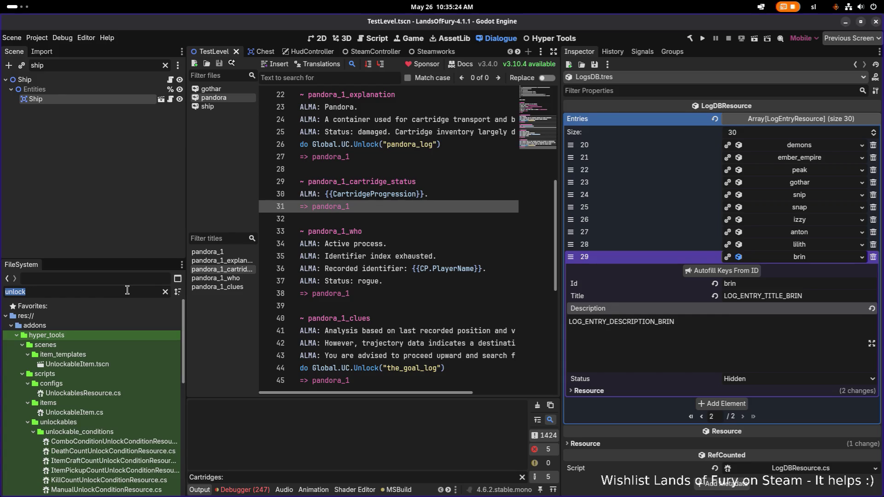
text(vikings)
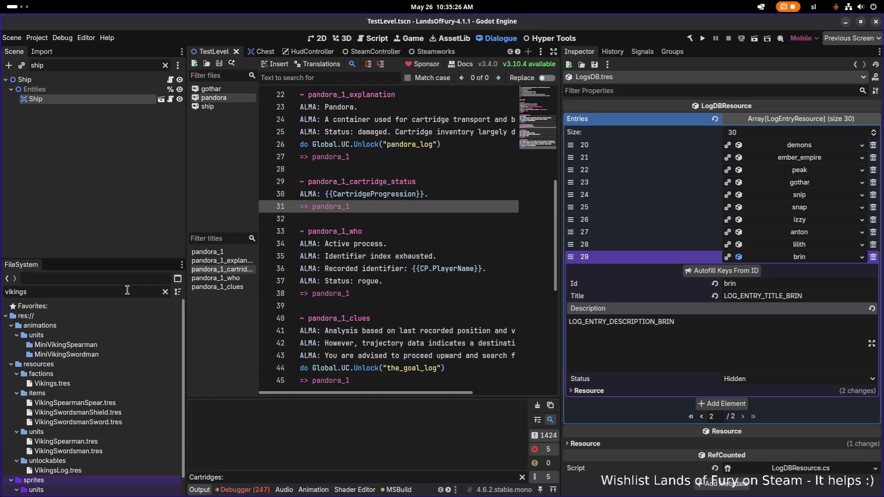
click(86, 470)
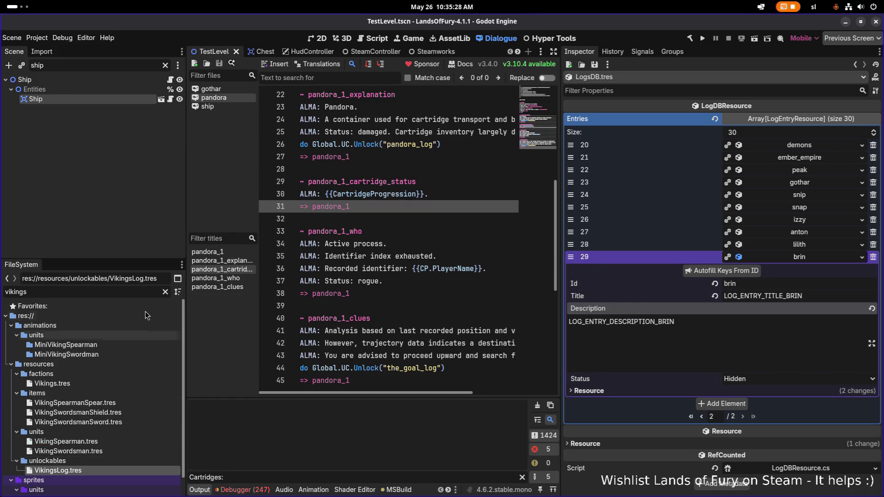
Clear the filter and compare UndeadLog.tres with VikingsLog.tres, ending on UndeadLog.tres
click(165, 291)
scroll(107, 391, up, 5)
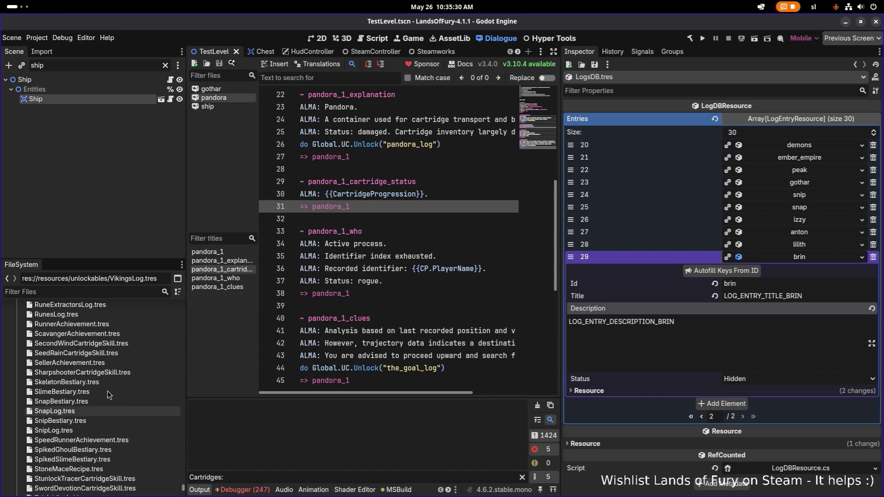
scroll(111, 360, down, 10)
scroll(111, 361, up, 4)
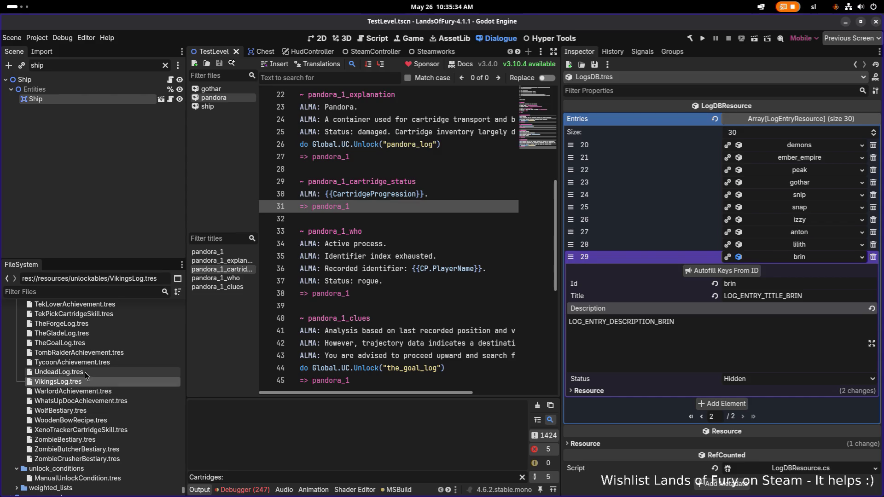
click(84, 372)
click(85, 382)
click(90, 374)
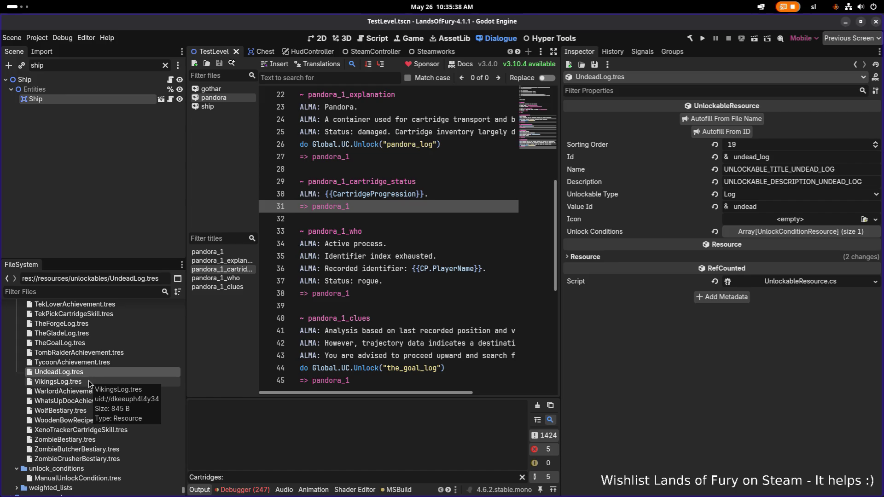
Trim VikingsLog.tres's Value Id from vikings_log to vikings and save
click(87, 383)
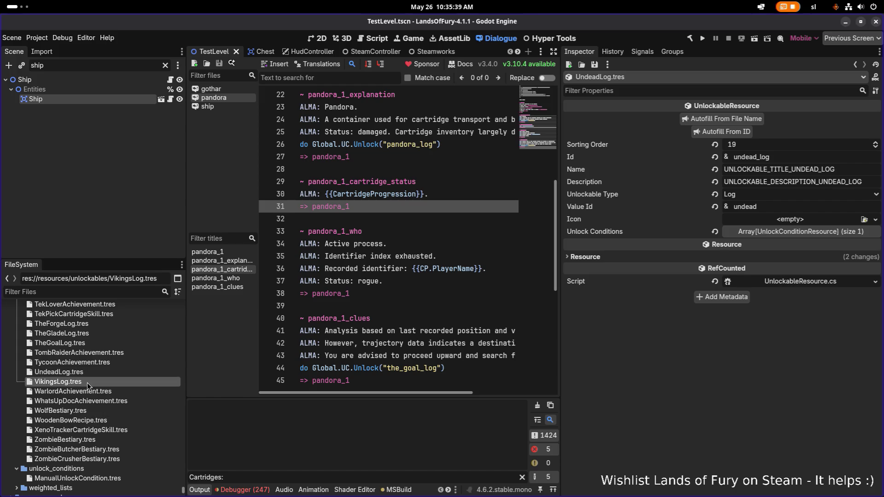
click(756, 207)
key(shift+End)
key(BackSpace)
key(ctrl+s)
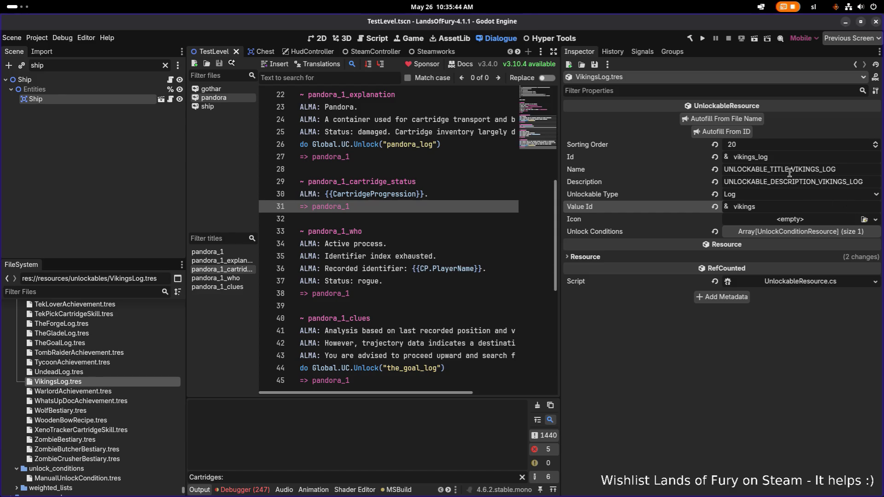
Check VikingsLog's title key and scroll back over its Inspector fields
click(791, 171)
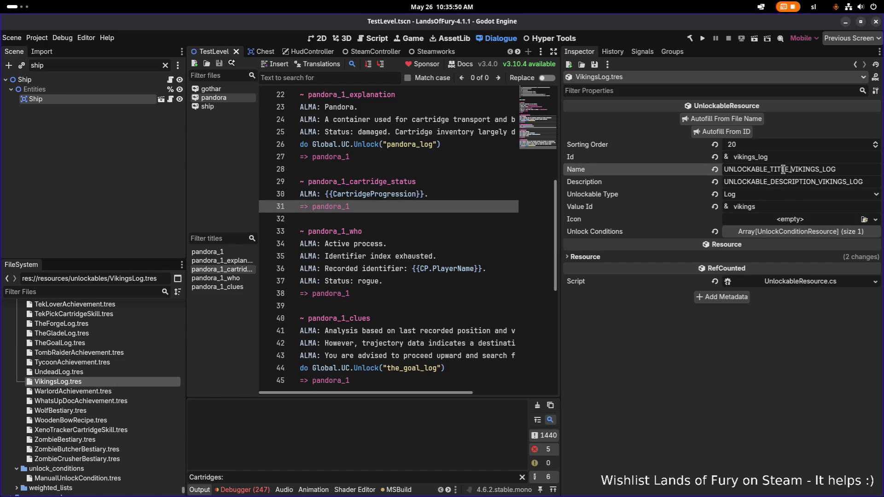
scroll(96, 369, up, 10)
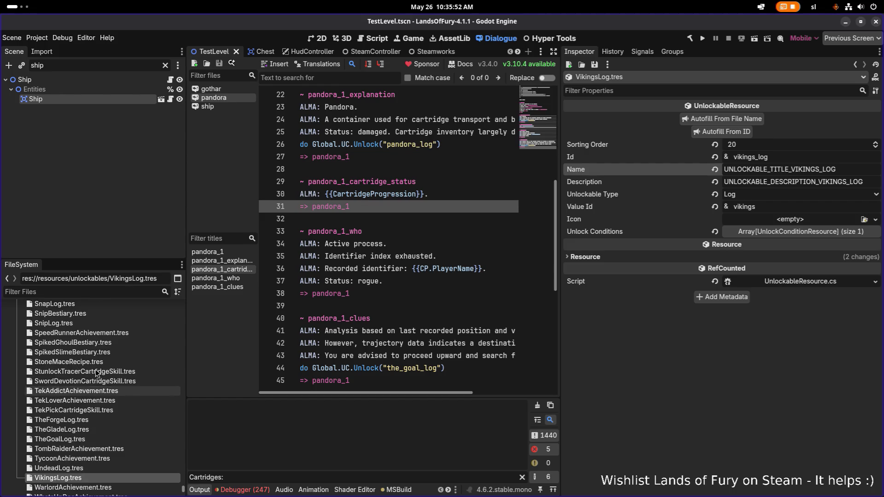
scroll(95, 369, up, 15)
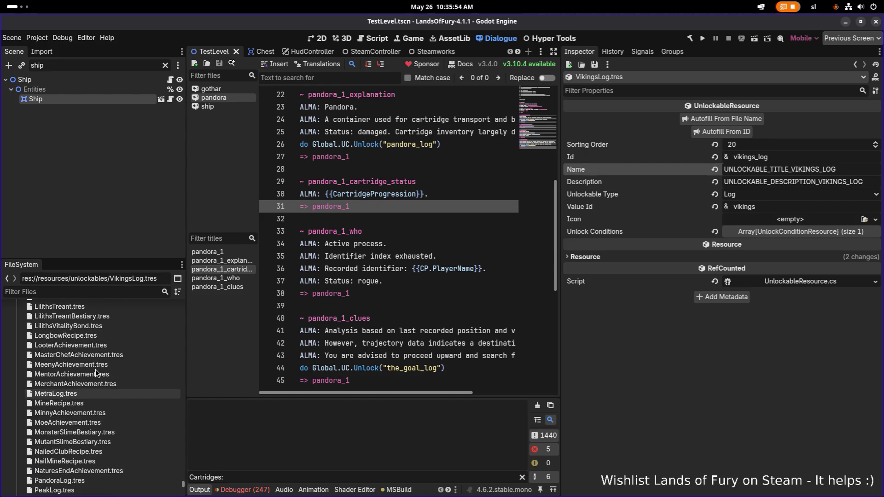
scroll(95, 370, up, 15)
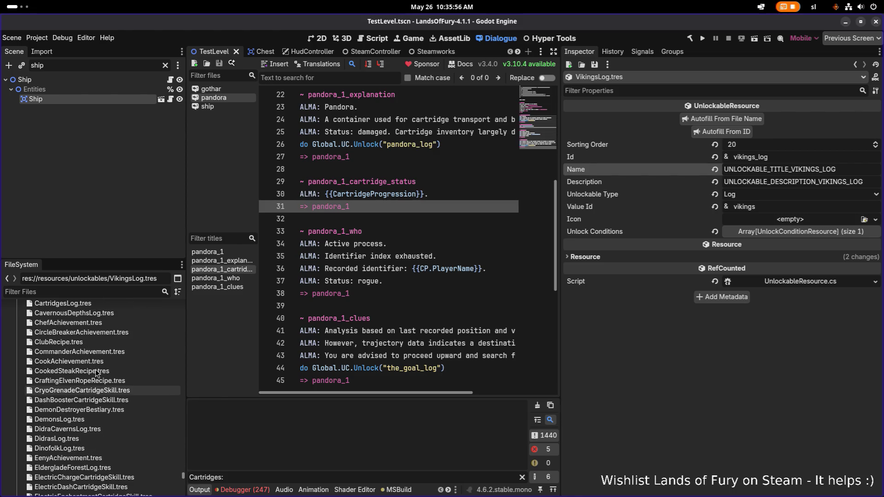
Copy DinofolkLog's UNLOCKABLE_TITLE_DINOFOLK_LOG and UNLOCKABLE_DESCRIPTION_DINOFOLK_LOG keys and check its unlock conditions
click(67, 399)
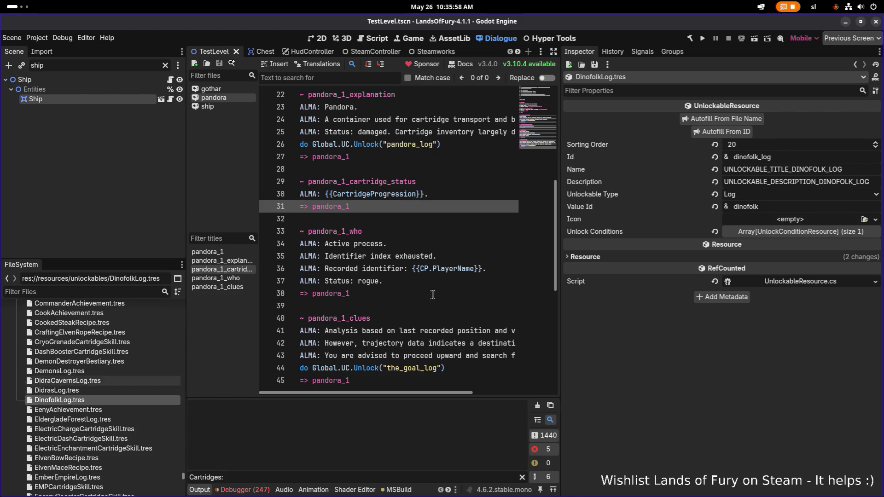
double_click(862, 170)
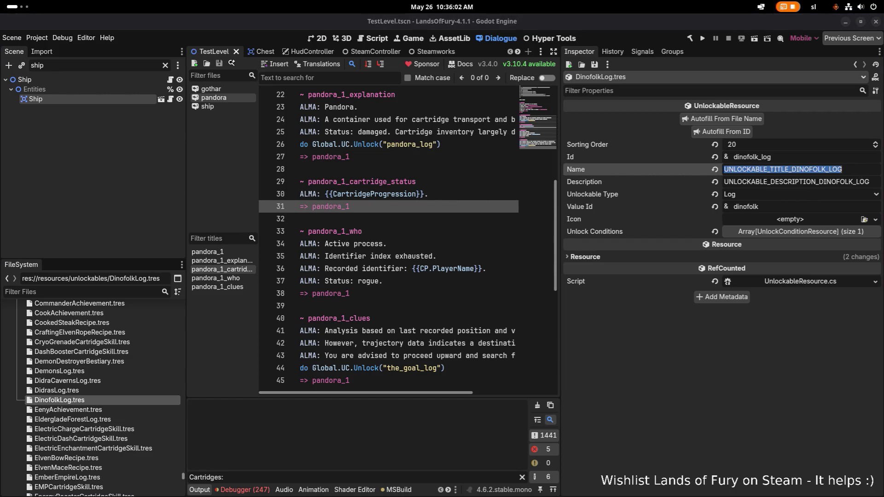
double_click(771, 180)
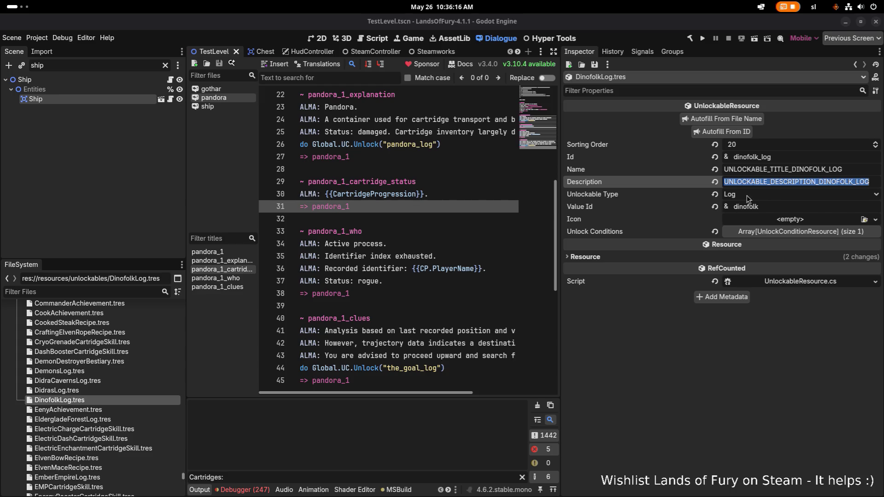
click(803, 233)
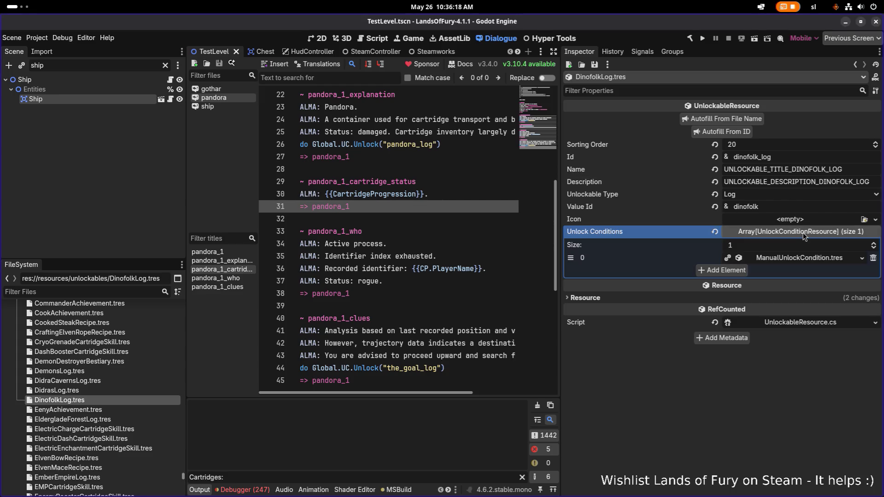
click(804, 234)
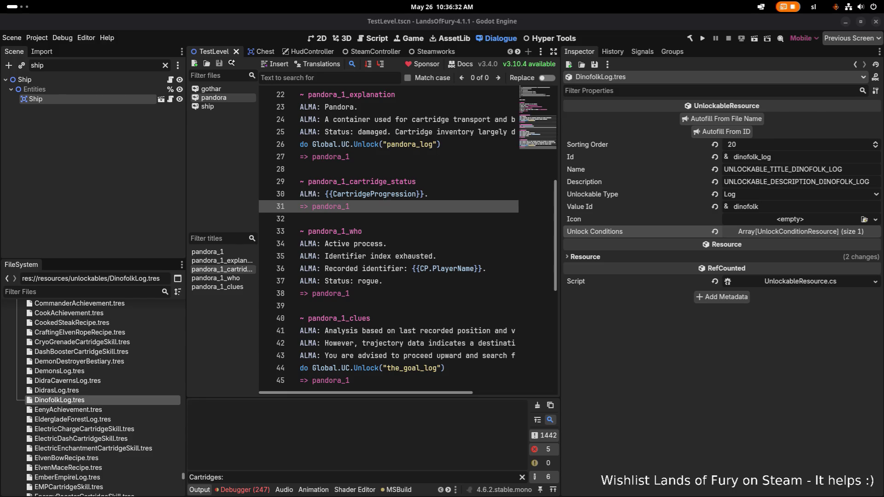
key(alt+Tab)
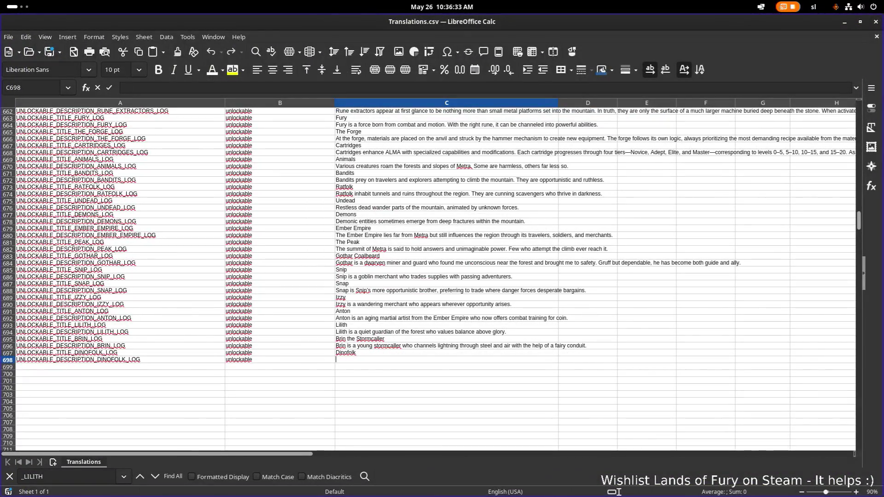
Paste the Dinofolk description into C698 as unformatted text
key(alt+Tab)
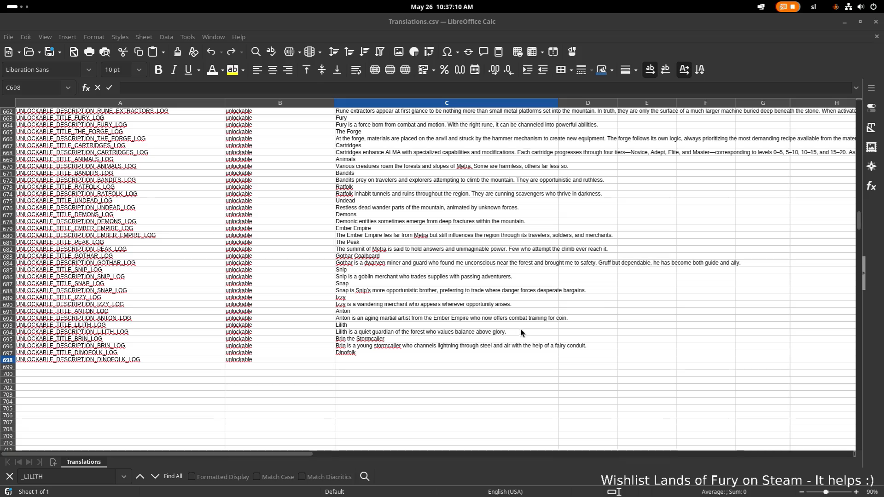
click(497, 331)
click(431, 360)
text(Ancient reptilian warriors immune to fire, thriving in heat and scorched battlefields.)
key(ctrl+z)
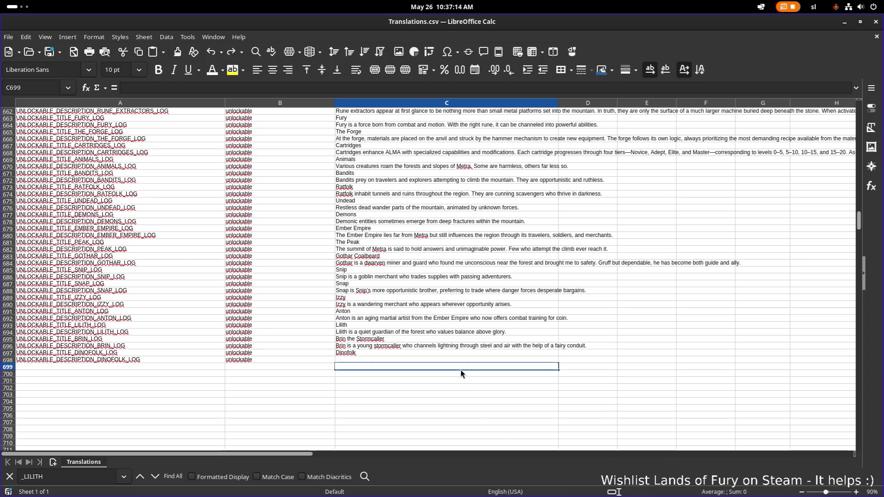
key(ctrl+shift+v)
double_click(454, 194)
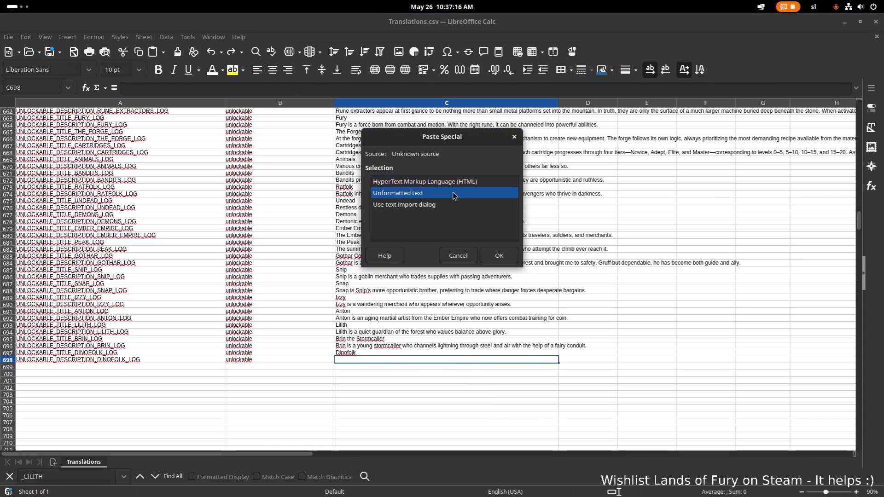
click(343, 346)
Copy the Dinofolk title and description ids from A697:A698 into A699:A700
click(135, 353)
key(ctrl+c)
click(128, 367)
key(ctrl+v)
click(134, 359)
key(ctrl+c)
click(128, 373)
key(ctrl+v)
Change DINOFOLK to VIKINGS in both copied ids in A699 and A700
double_click(179, 366)
key(Left)
key(Left)
key(Left)
key(shift+Left)
key(shift+Left)
key(shift+Left)
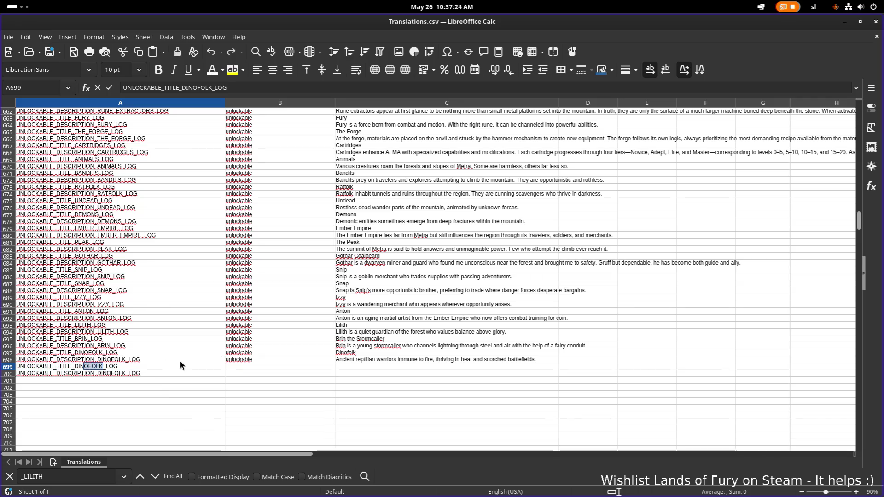
key(shift+Right)
key(shift+Left)
text(VIKINGS)
double_click(119, 372)
key(Left)
key(Left)
key(Left)
key(shift+Left)
key(shift+Left)
key(shift+Left)
text(VIKIGN)
text(NGS)
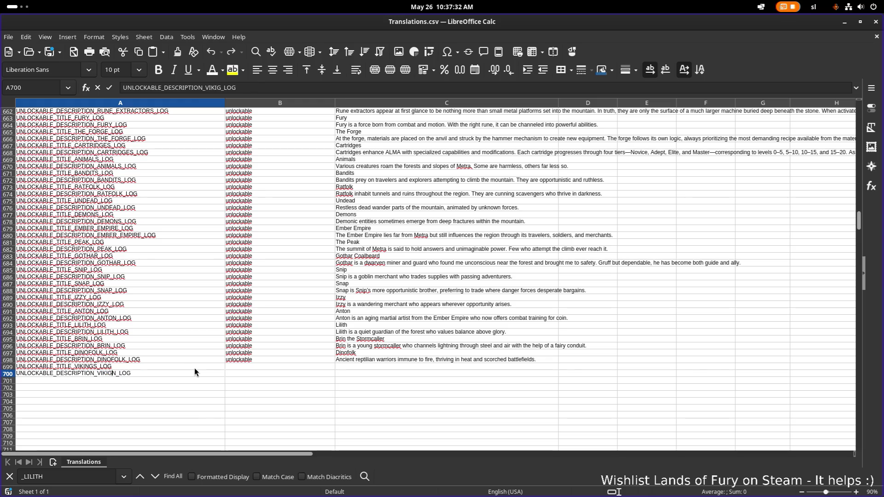
key(Return)
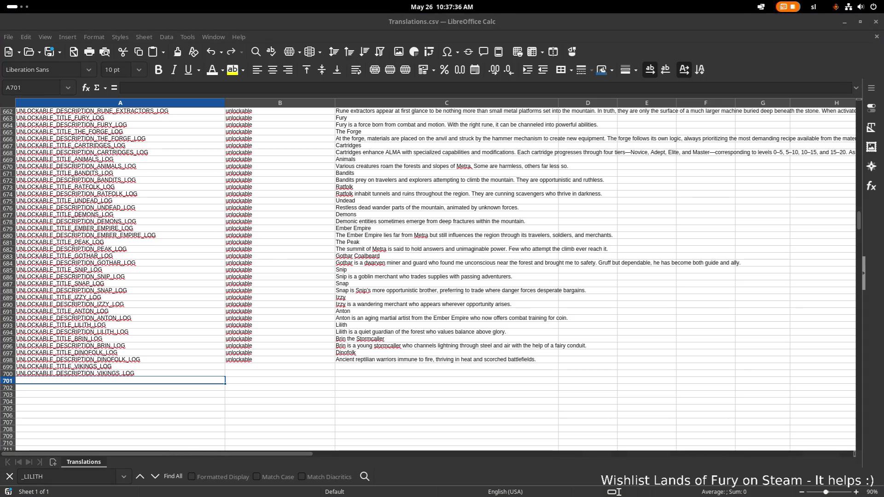
Enter the title 'Vikings' in C699
scroll(552, 327, down, 1)
click(488, 341)
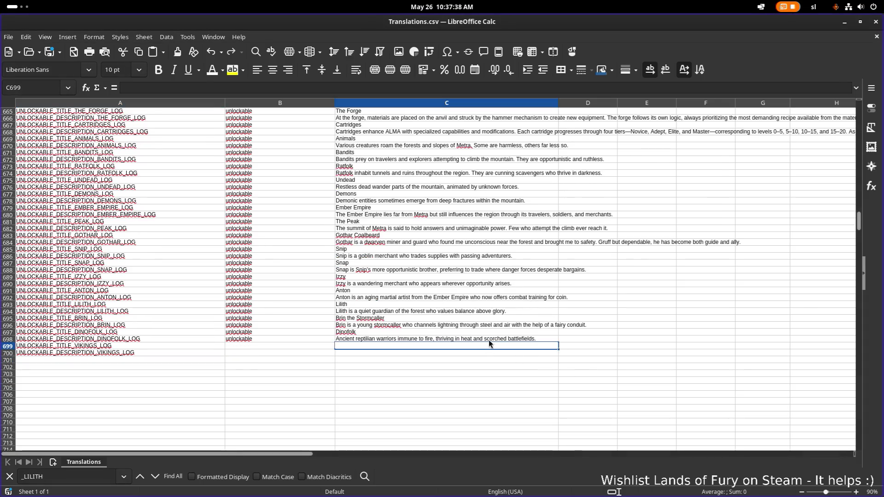
double_click(485, 343)
text(Vikings)
key(Return)
Paste the Vikings description into C700 as plain text
key(ctrl+v)
key(ctrl+z)
key(ctrl+shift+v)
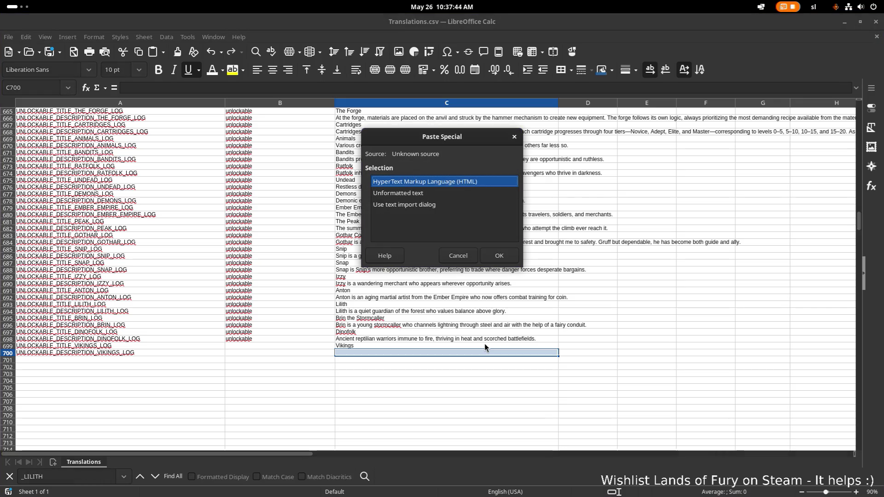
click(423, 194)
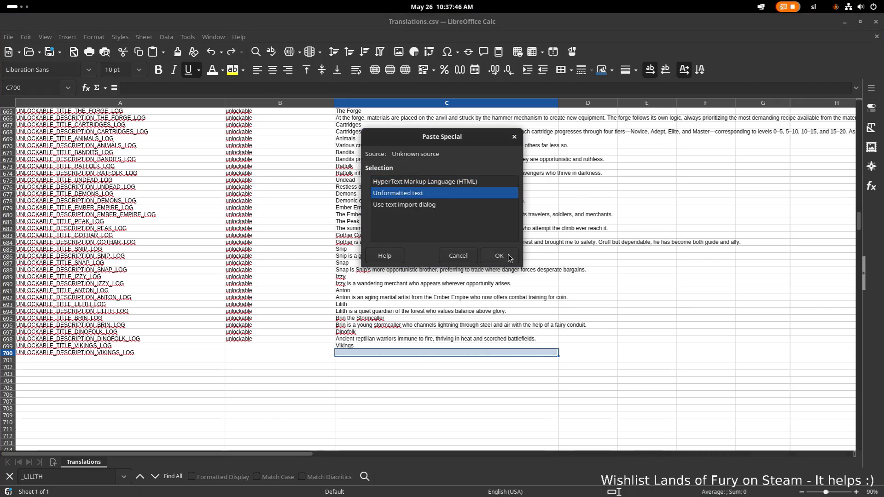
click(499, 256)
click(476, 338)
Copy the 'unlockable' category from B698 into B699:B700
click(277, 339)
key(ctrl+c)
drag(277, 347, 277, 352)
key(ctrl+v)
click(417, 340)
Replace the C700 text with the Vikings description pasted as plain text
triple_click(495, 352)
key(ctrl+shift+v)
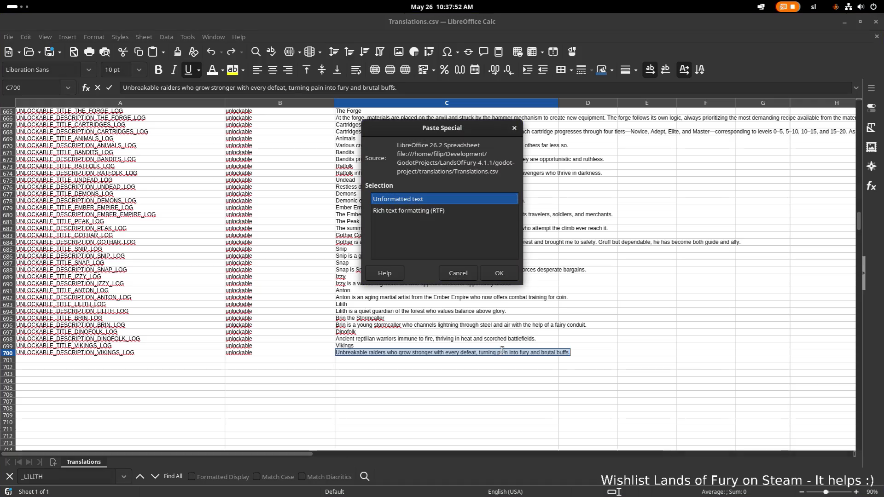
double_click(438, 199)
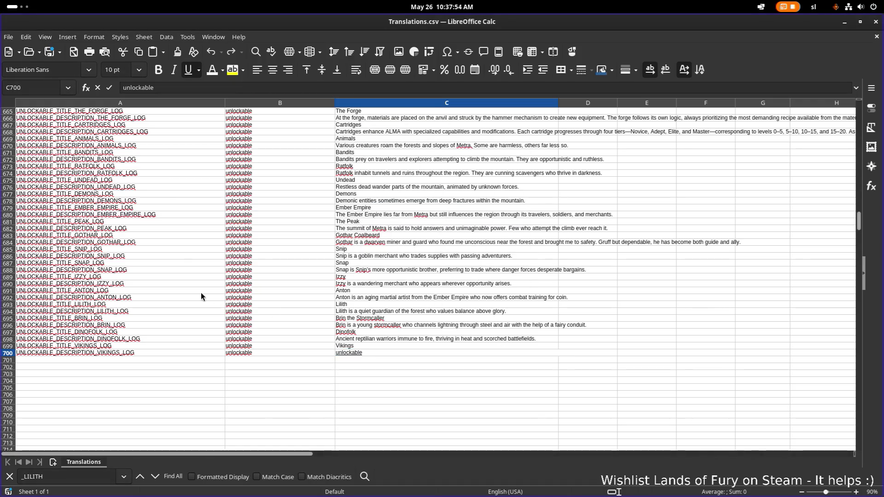
click(349, 354)
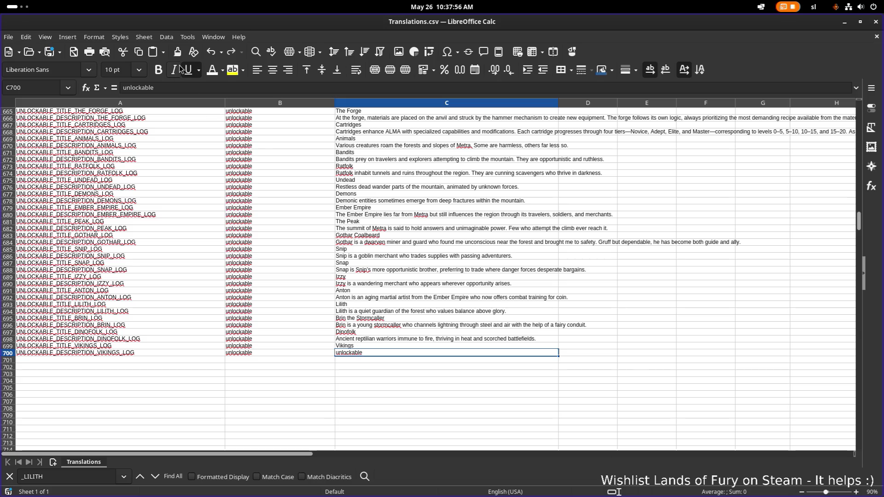
click(436, 326)
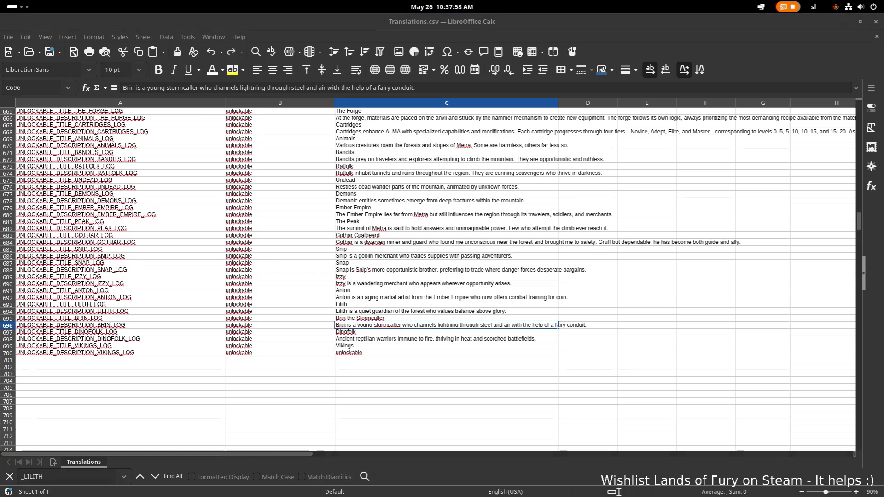
double_click(407, 352)
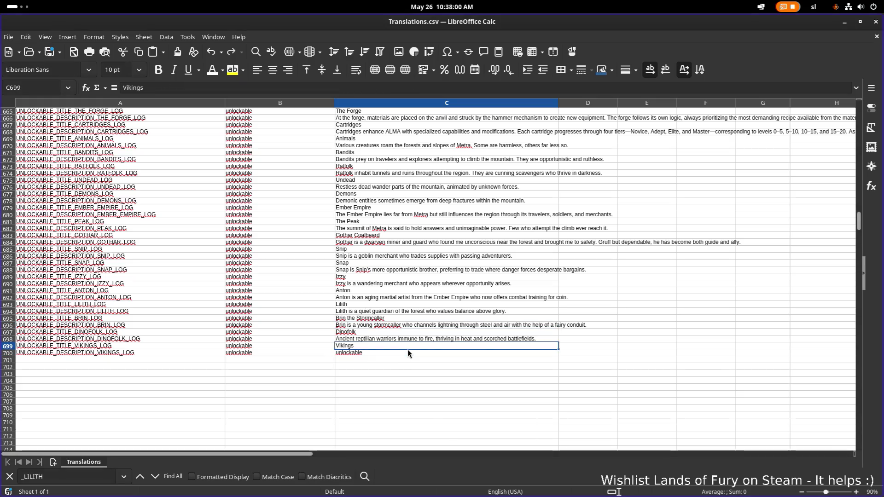
click(412, 352)
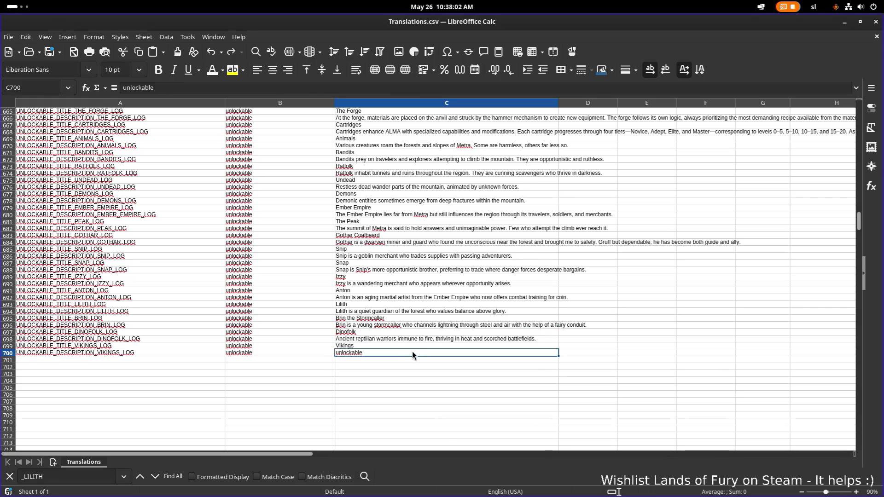
key(ctrl+shift+v)
click(500, 255)
Compare the Lilith and Dinofolk descriptions and scroll through the surrounding rows
click(471, 313)
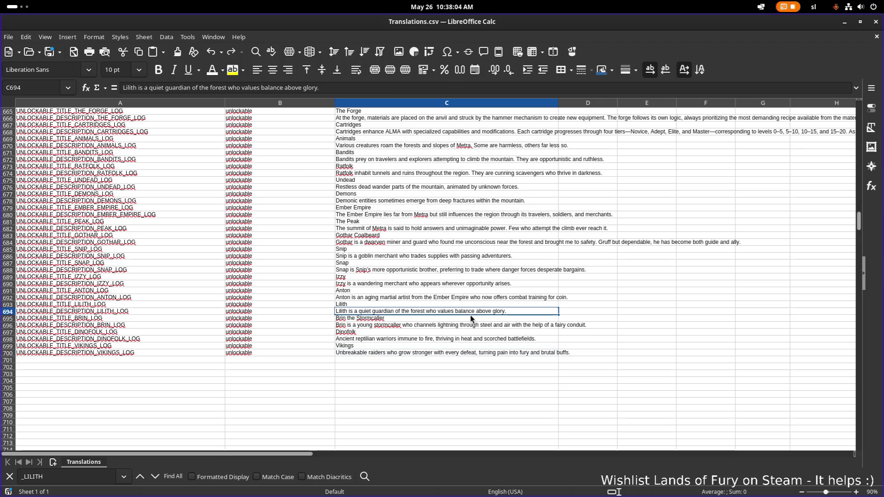
click(380, 331)
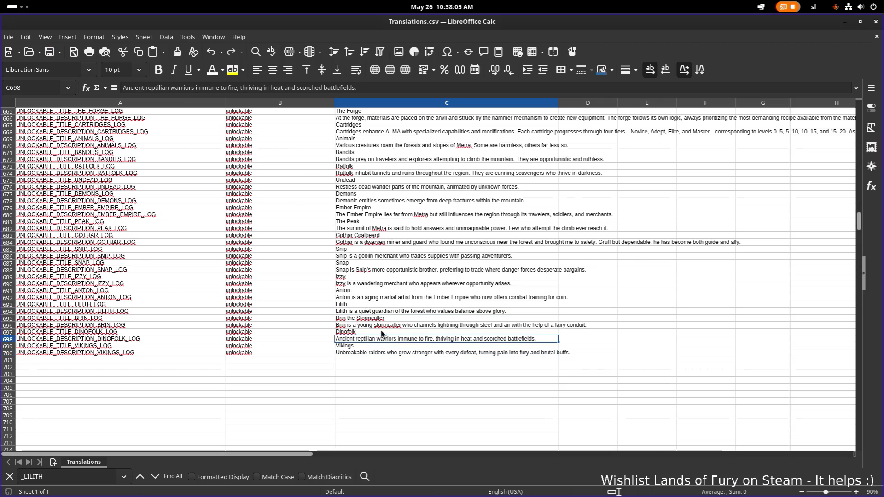
click(404, 342)
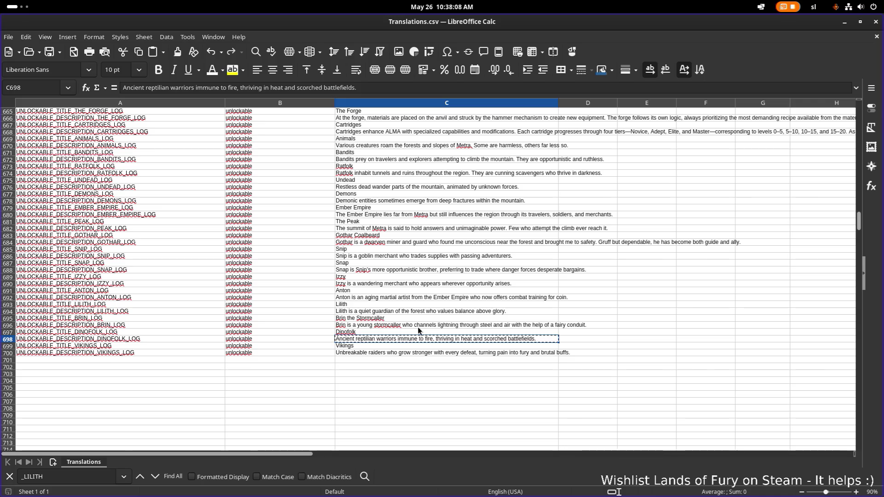
scroll(417, 328, up, 20)
scroll(413, 333, up, 20)
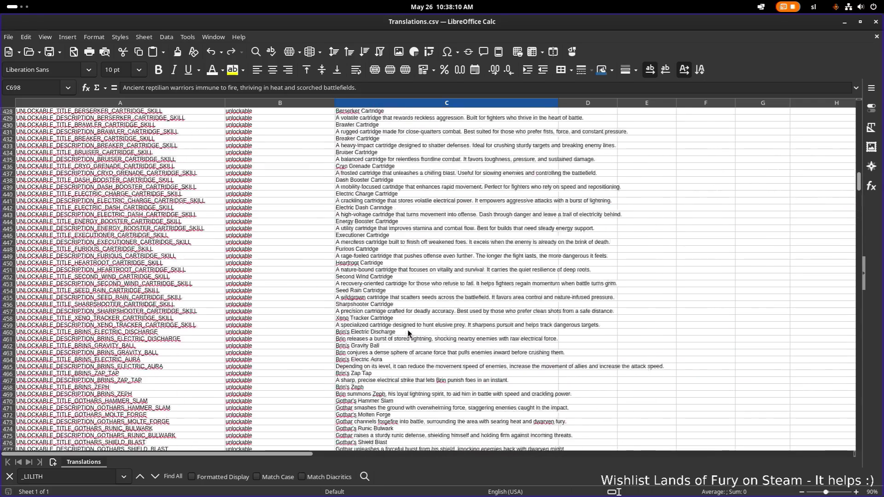
scroll(405, 332, up, 20)
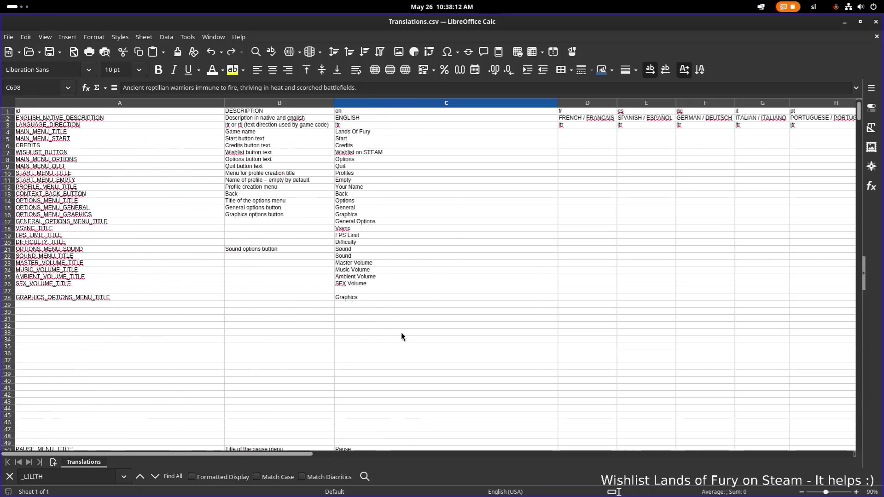
scroll(402, 333, down, 20)
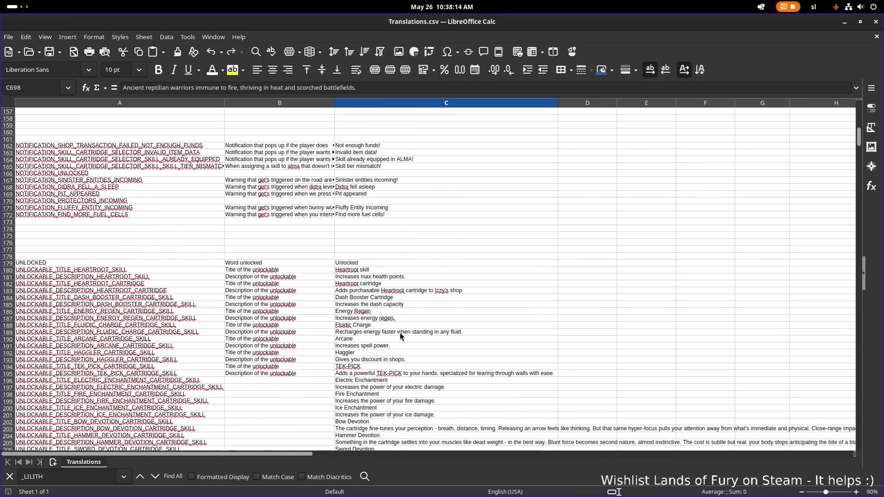
scroll(400, 335, down, 1)
scroll(399, 335, down, 20)
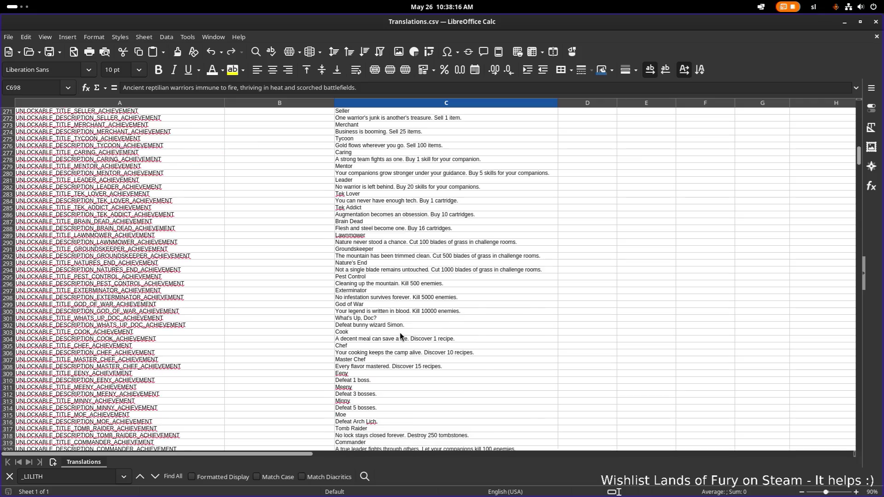
scroll(400, 337, down, 20)
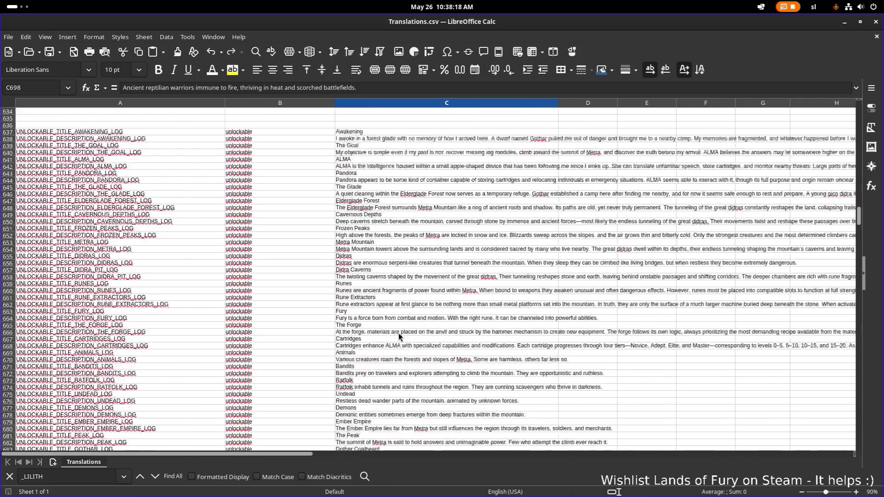
scroll(399, 336, down, 20)
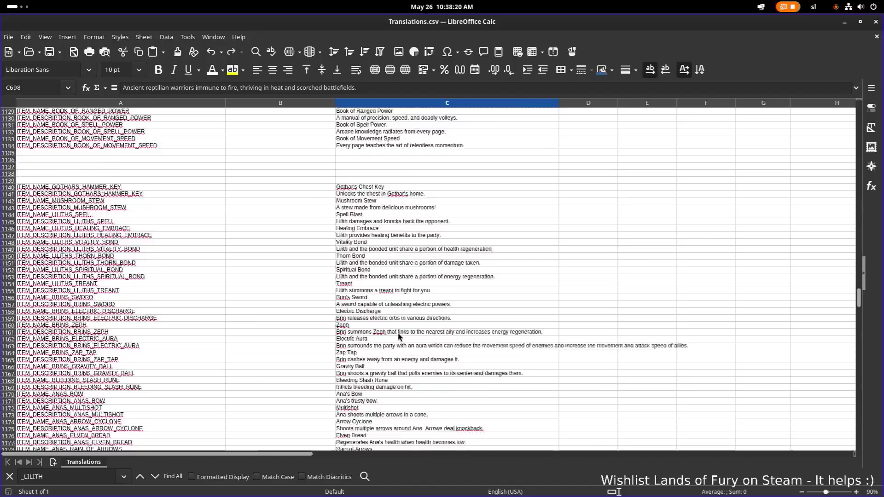
scroll(397, 337, up, 20)
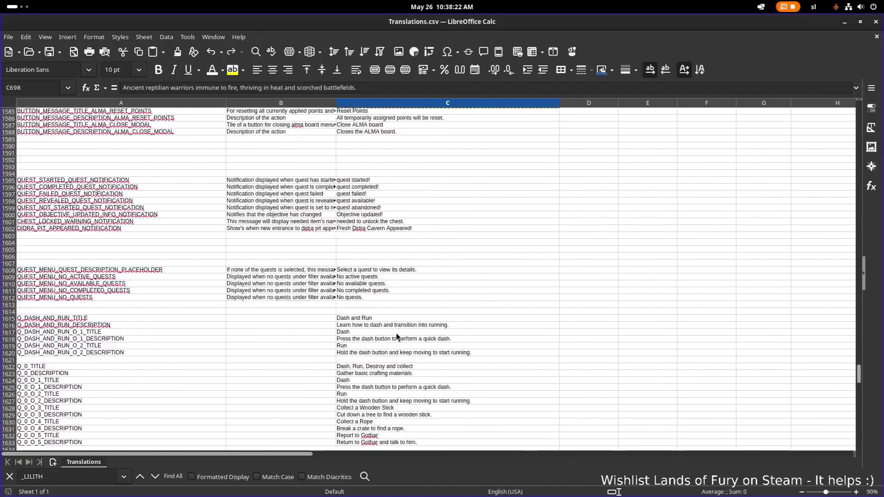
scroll(395, 333, down, 1)
Paste the staged text unformatted into C1512, overwriting the Northfolk description
click(381, 345)
click(377, 352)
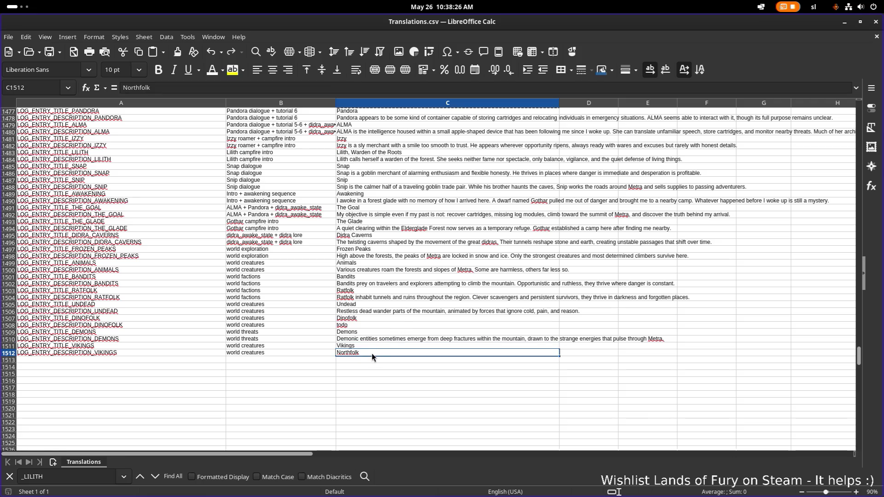
click(369, 318)
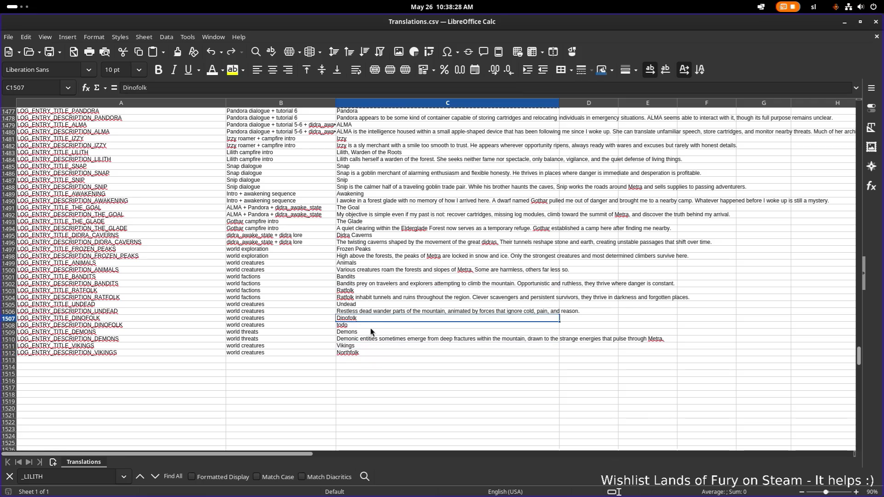
click(373, 325)
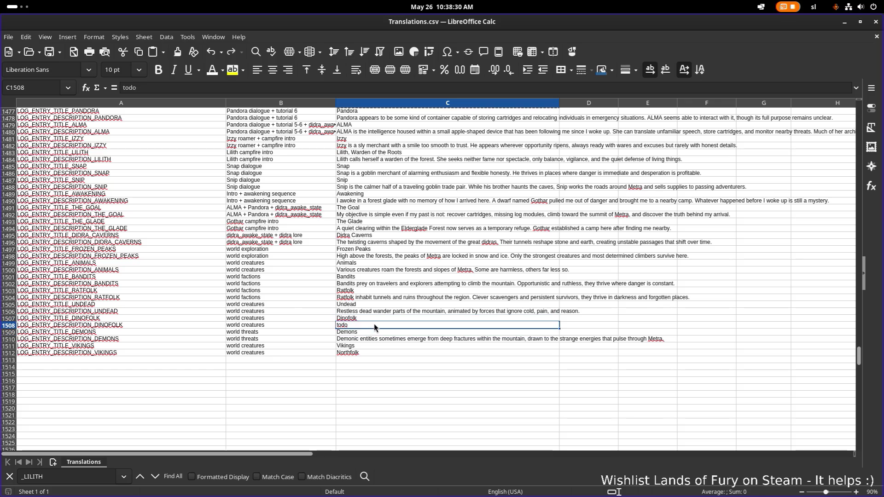
click(382, 353)
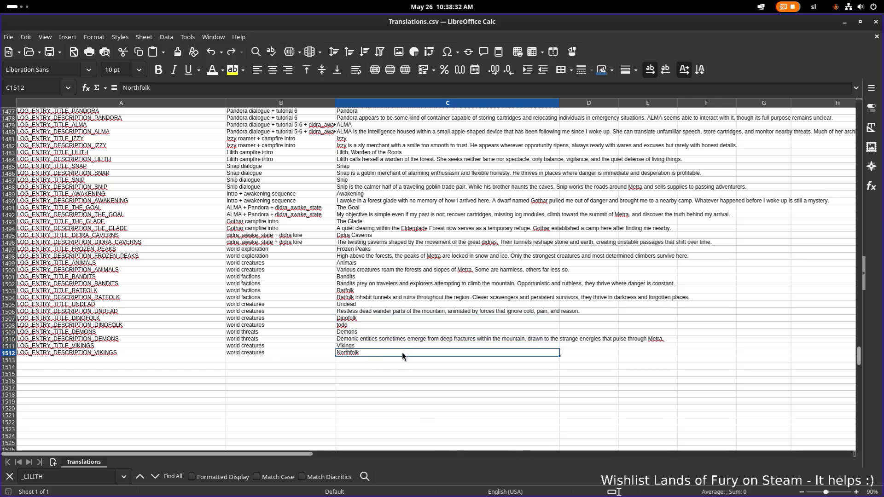
key(ctrl+shift+v)
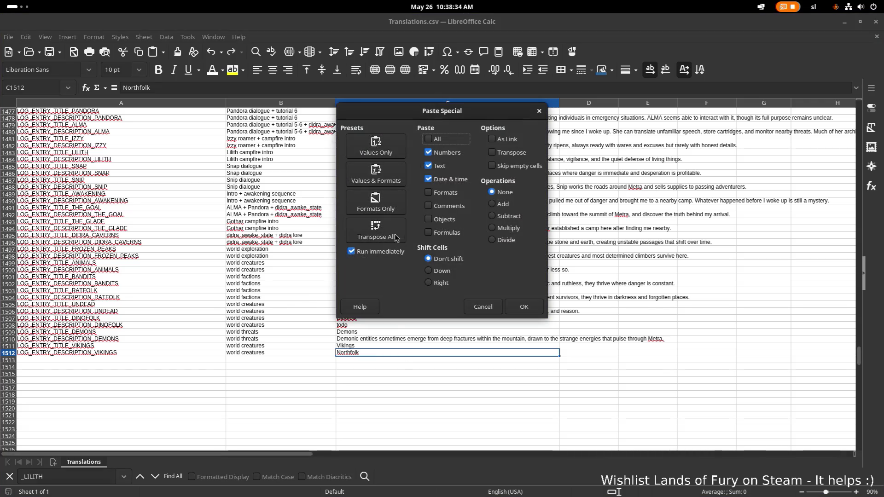
click(526, 307)
click(490, 220)
click(460, 293)
Paste the Dinofolk description unformatted into C1508, replacing the todo placeholder
click(381, 352)
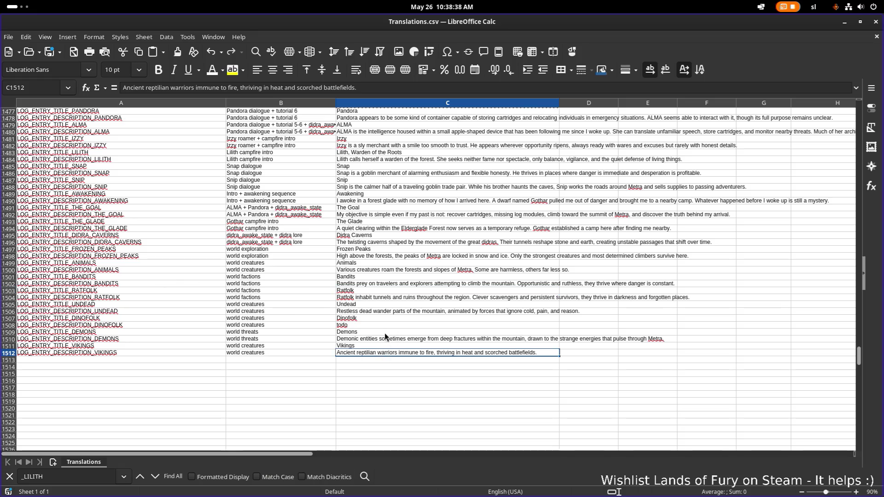
key(ctrl+c)
click(371, 326)
key(ctrl+shift+v)
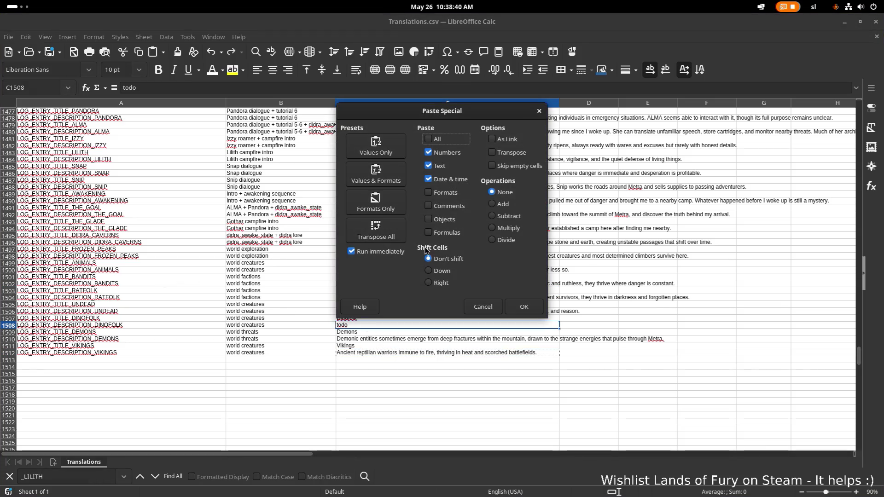
click(524, 254)
click(488, 222)
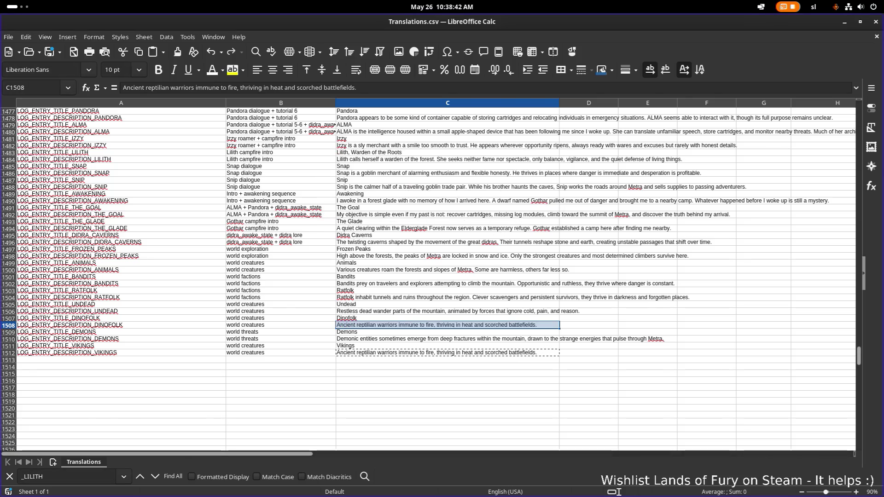
Paste the Vikings description into C1512 as unformatted text, then return to Godot
click(406, 347)
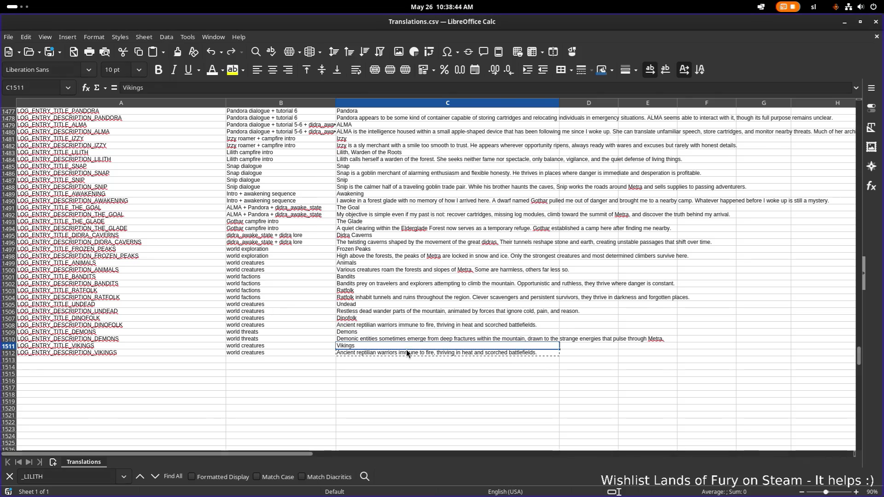
click(406, 353)
key(ctrl+shift+v)
click(436, 193)
click(505, 258)
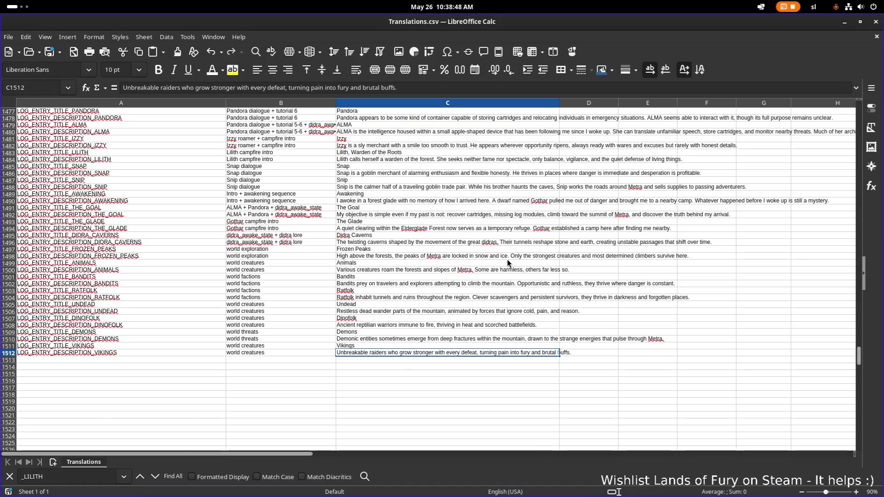
click(510, 262)
key(alt+Tab)
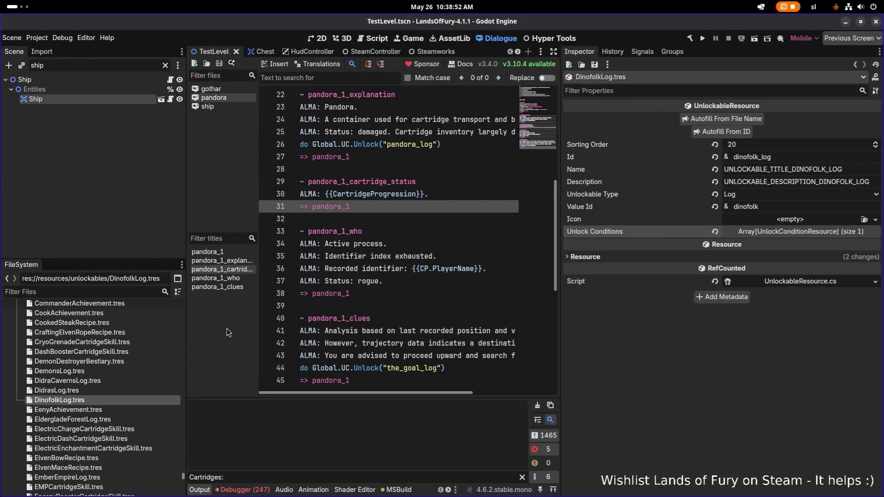
Filter the FileSystem dock for 'logs', open LogsDB.tres, and compare with BestiaryDB.tres
click(83, 389)
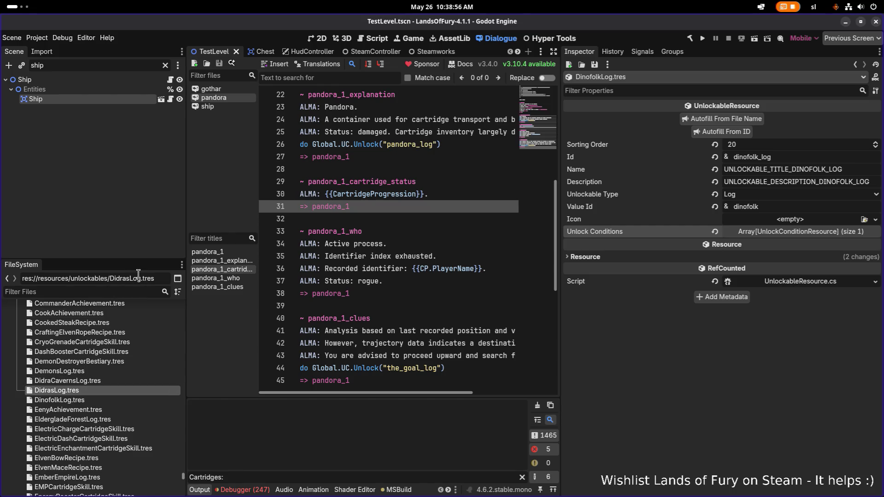
text(logs)
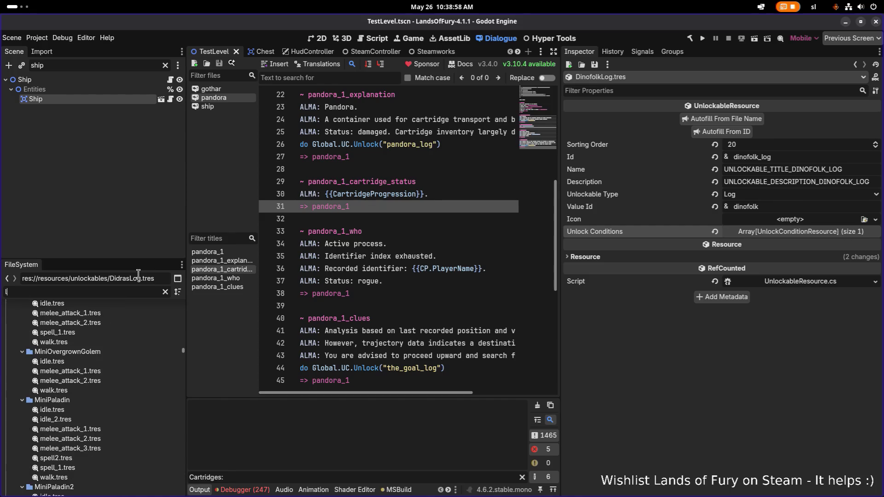
click(82, 353)
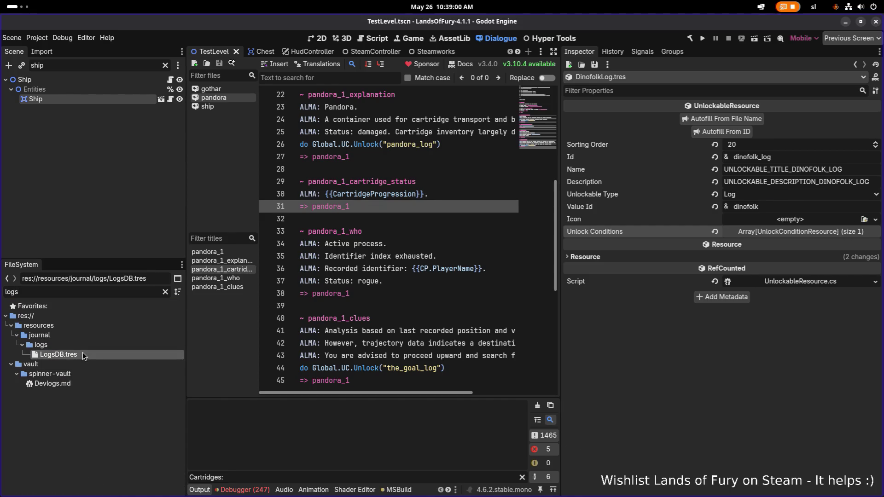
click(165, 292)
scroll(128, 355, down, 3)
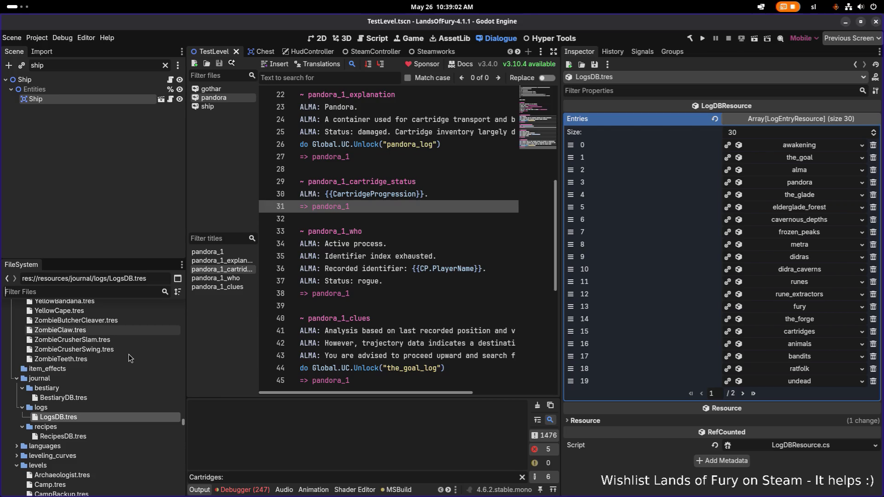
click(98, 399)
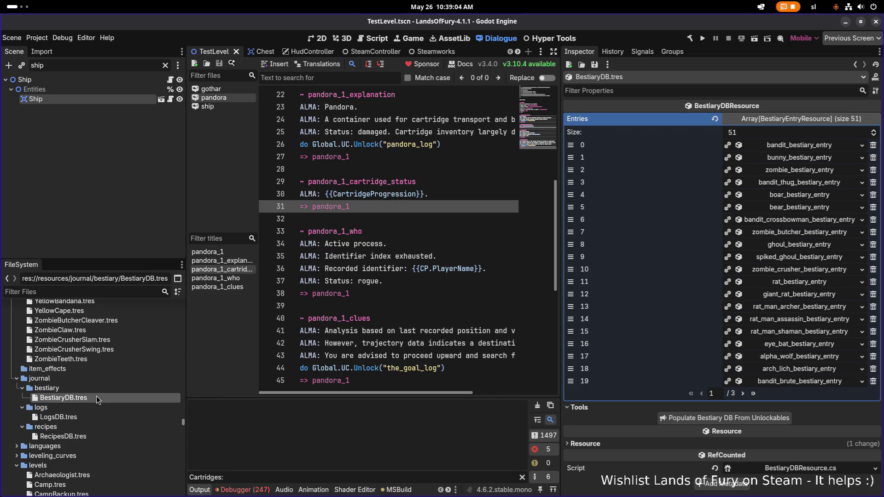
right_click(802, 234)
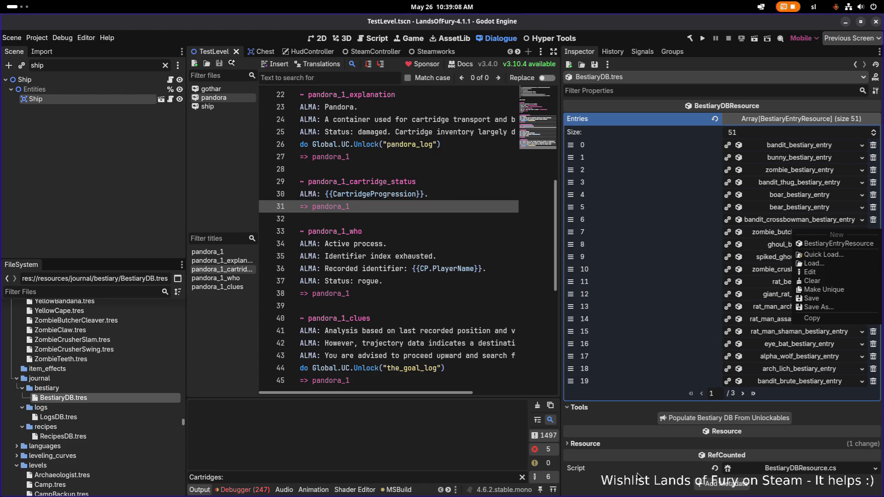
click(673, 410)
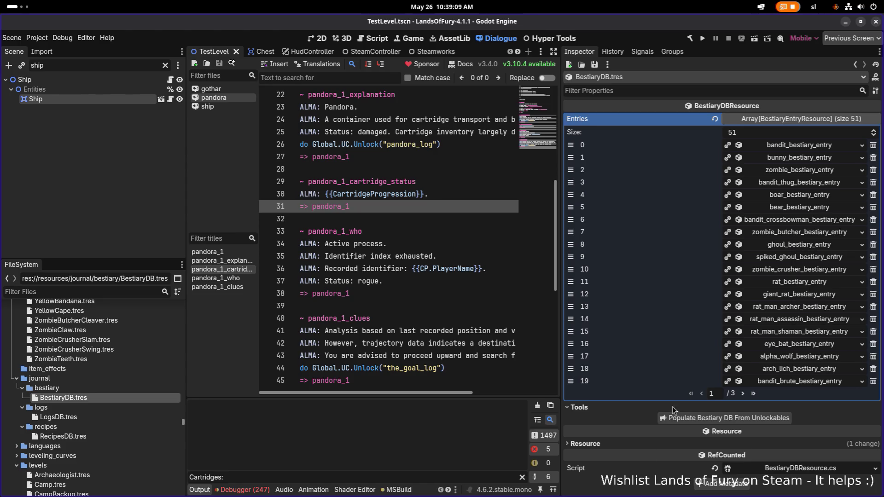
Reopen LogsDB.tres, go to entries page 2, and add an empty slot 30
click(93, 419)
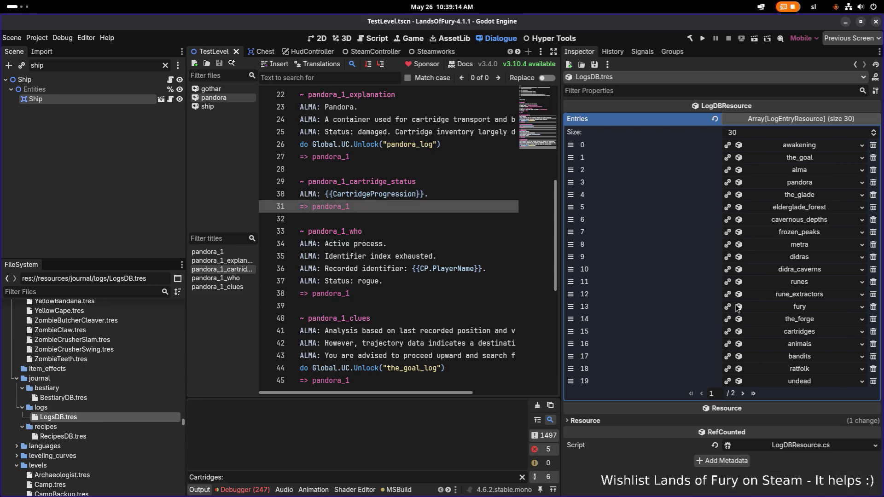
click(742, 393)
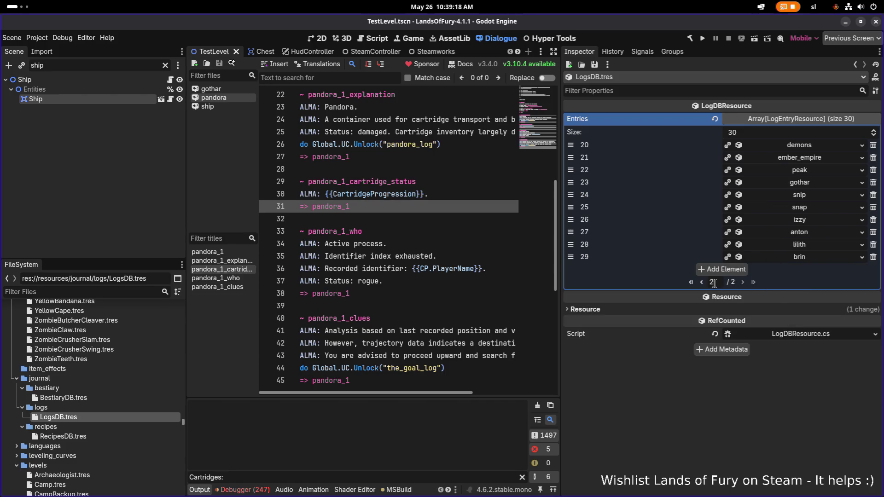
click(733, 270)
Create a new LogEntryResource in slot 30 with Id dinofolk and autofill its keys
click(805, 274)
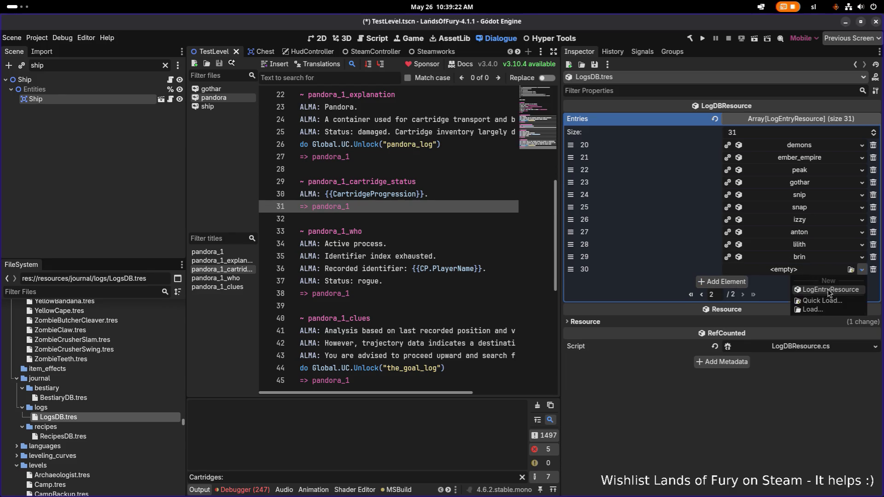
click(814, 290)
click(787, 273)
click(770, 293)
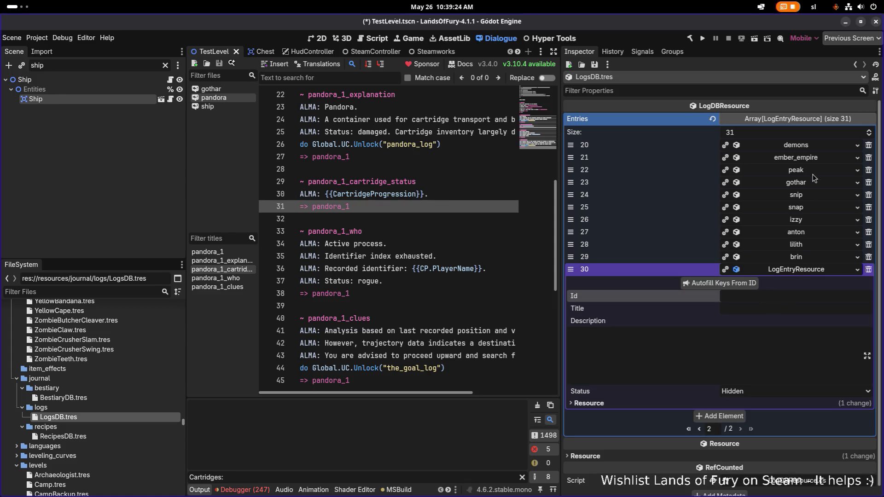
click(814, 147)
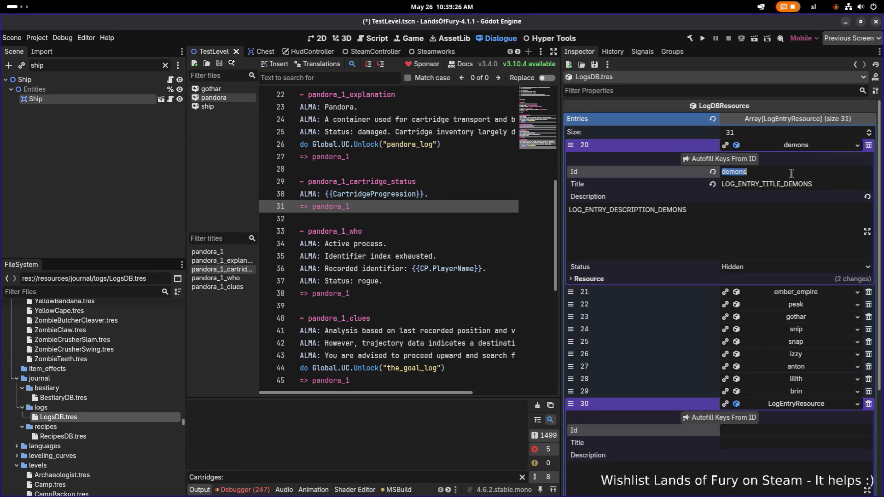
scroll(790, 175, down, 5)
key(ctrl+v)
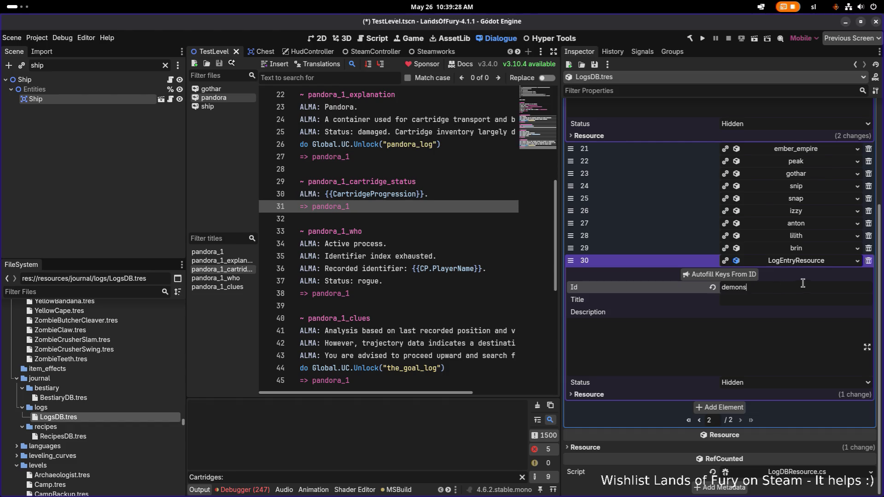
double_click(733, 287)
text(dinofolk)
click(731, 274)
Copy the LOG_ENTRY_TITLE_DINOFOLK key and find its row in the translations spreadsheet
double_click(794, 300)
click(771, 341)
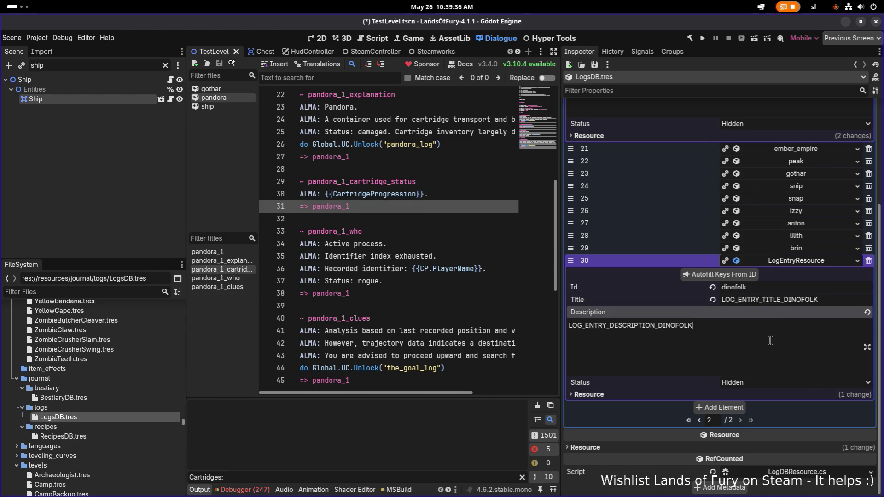
double_click(798, 300)
key(alt+Tab)
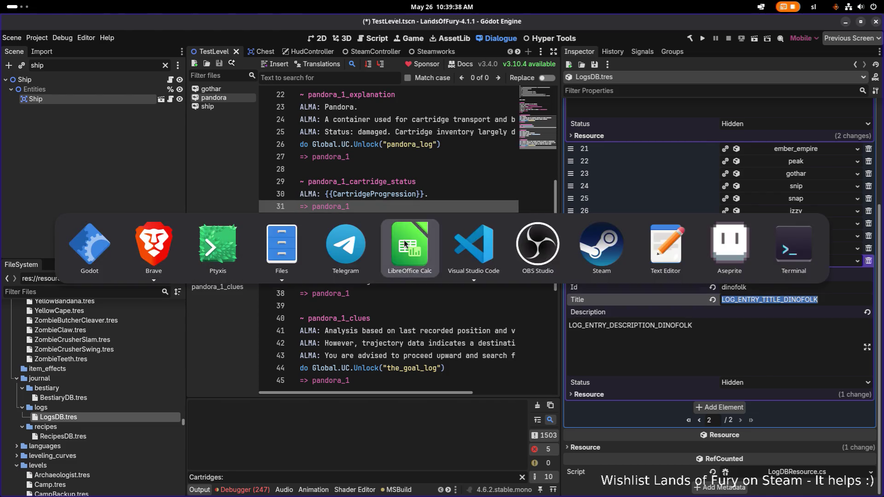
click(382, 244)
key(ctrl+f)
key(ctrl+v)
key(Return)
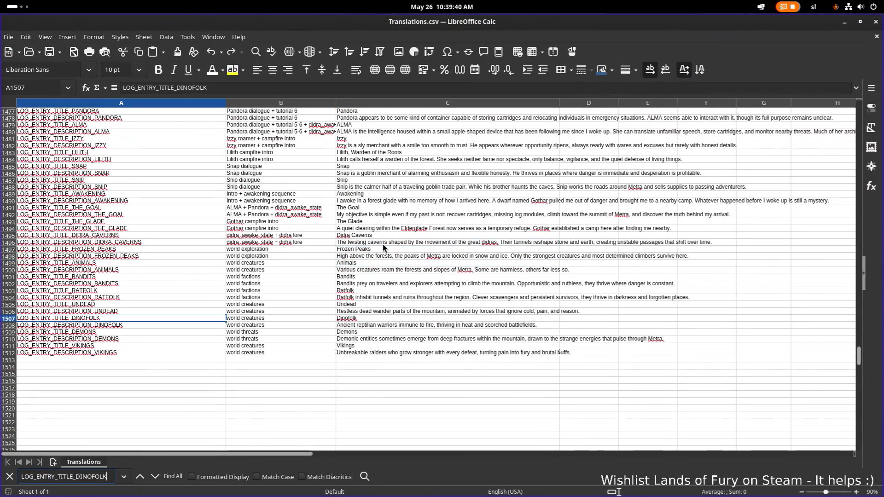
key(alt+Tab)
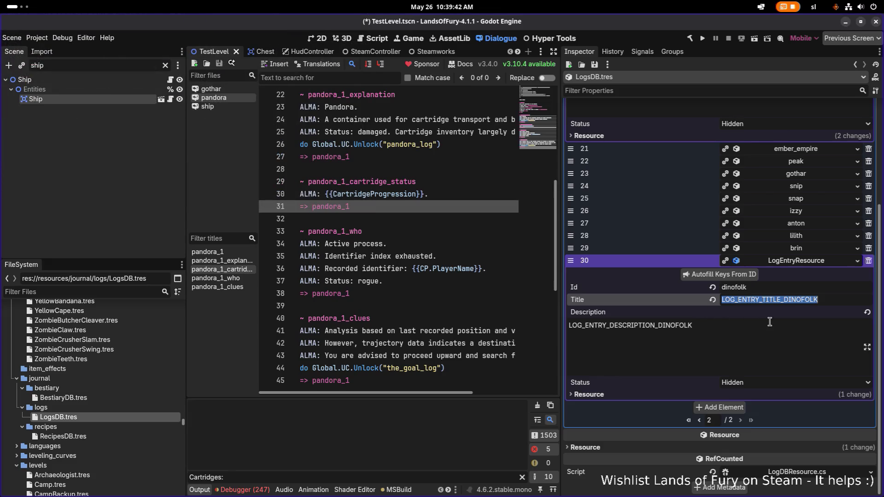
Save LogsDB and move the dinofolk entry up to sit after ratfolk
click(772, 333)
key(ctrl+s)
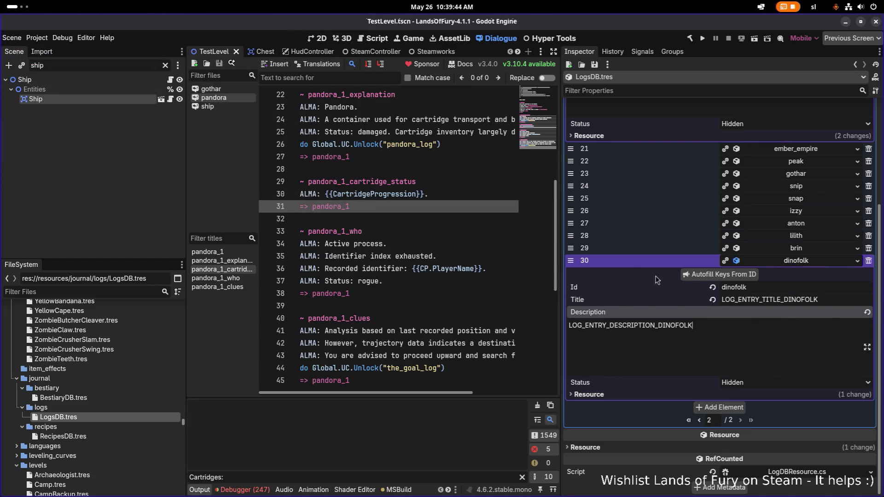
click(800, 261)
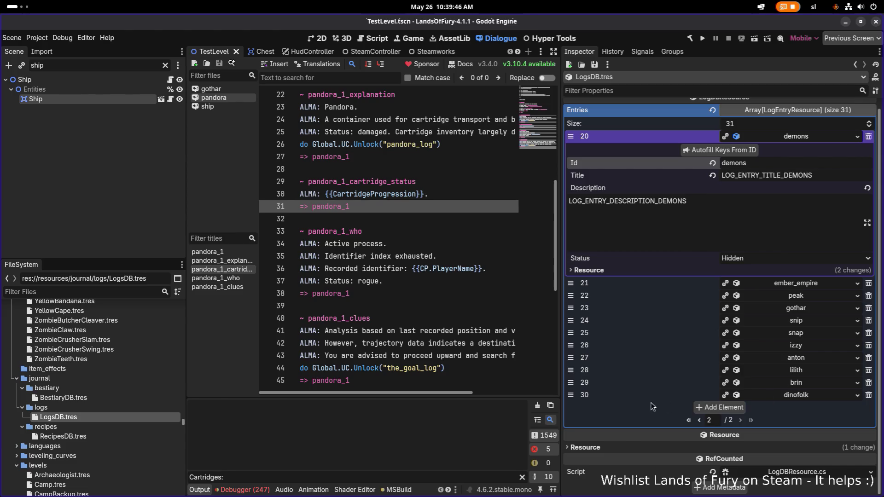
drag(571, 395, 570, 267)
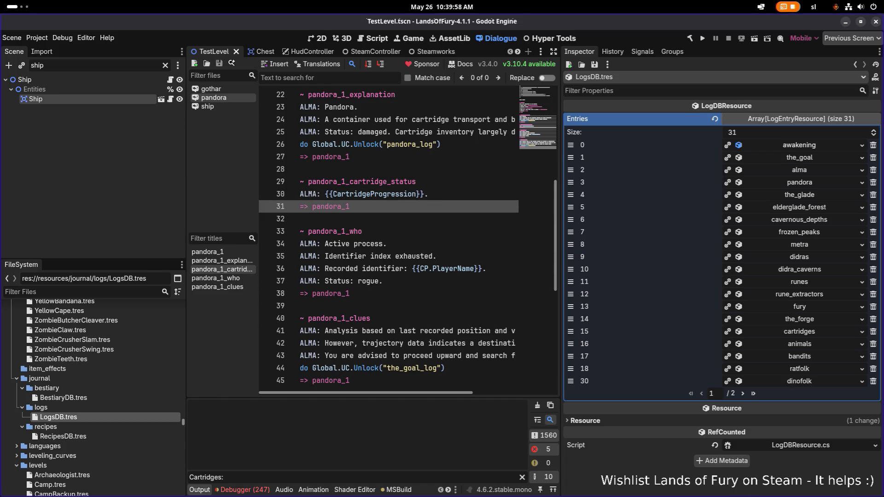
Move the dinofolk entry to slot 20 and add a new empty LogsDB entry
drag(570, 267, 571, 267)
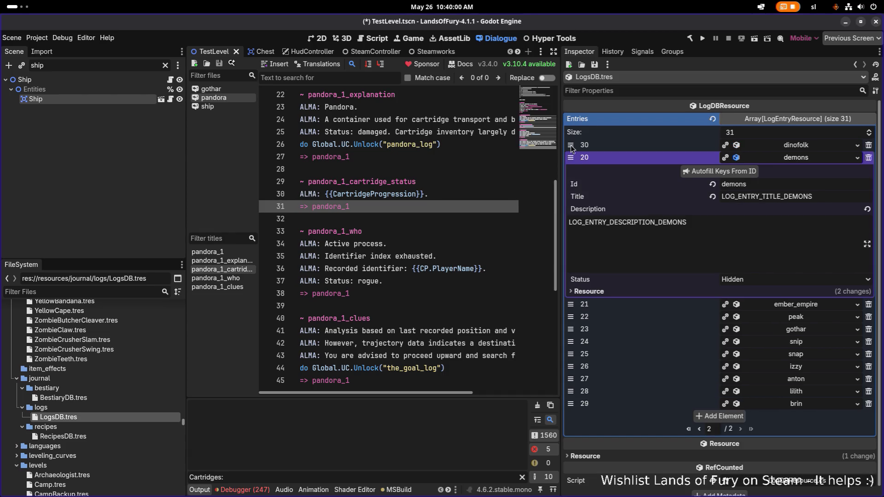
drag(570, 145, 570, 147)
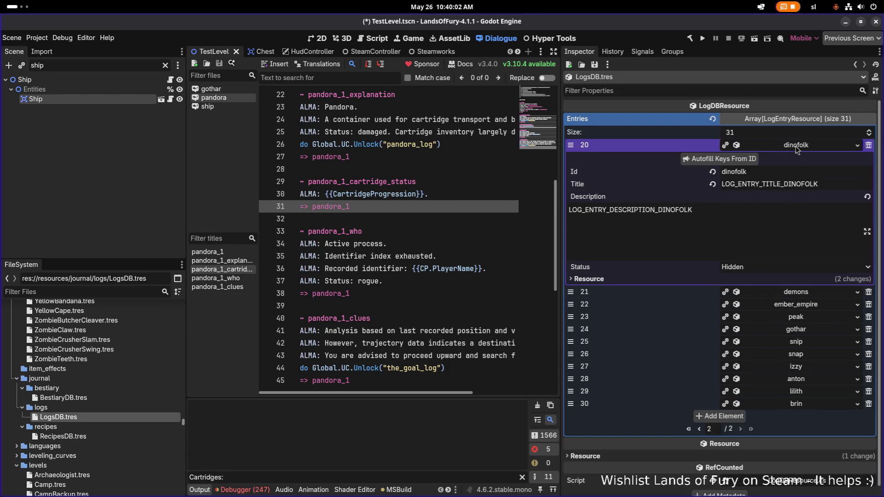
click(726, 282)
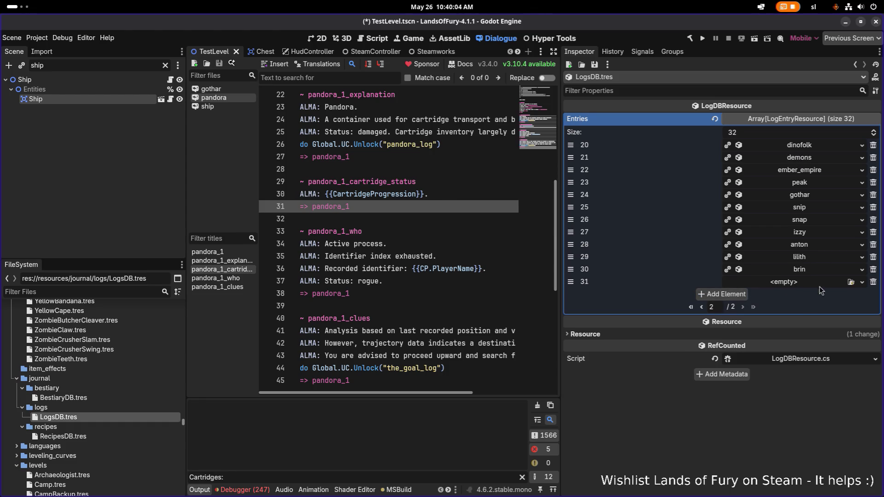
click(821, 286)
click(693, 308)
click(692, 307)
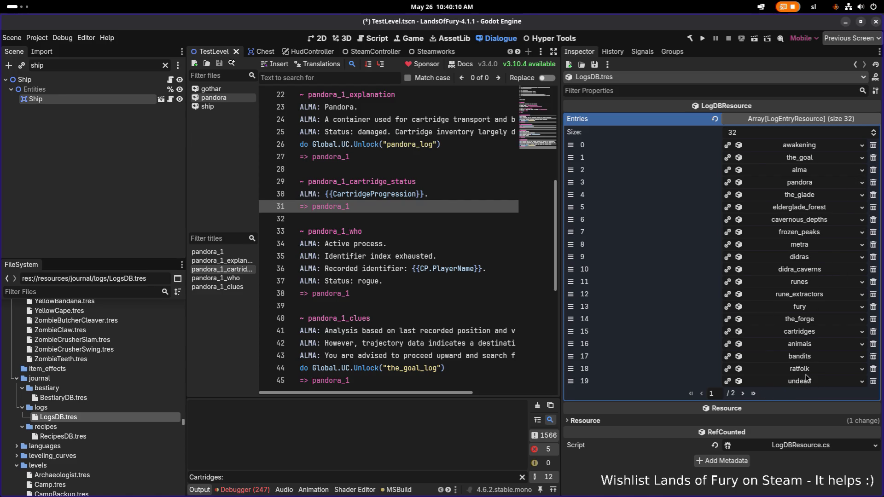
click(743, 393)
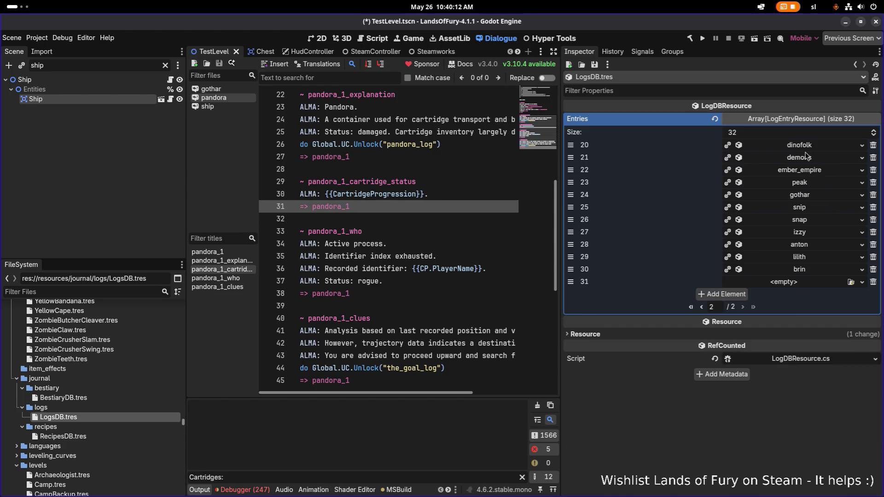
Create a LogEntryResource with Id vikings, autofill its VIKINGS keys, and save
click(801, 284)
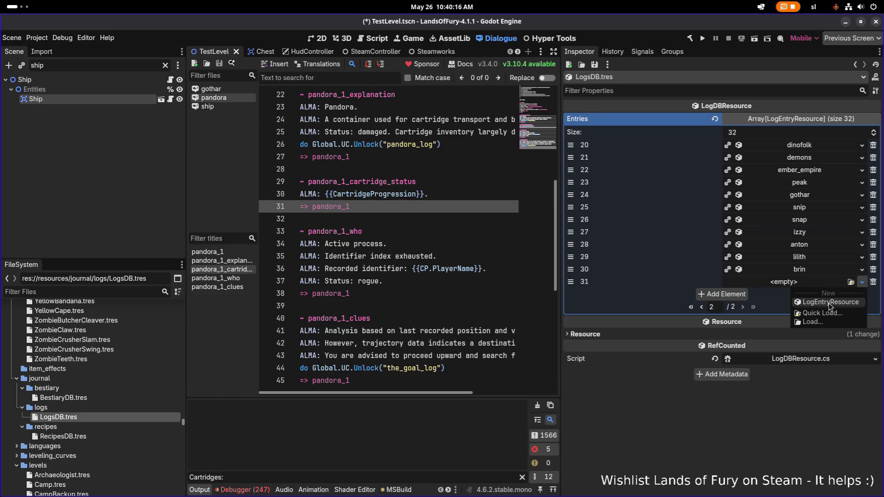
click(830, 302)
click(806, 282)
click(765, 308)
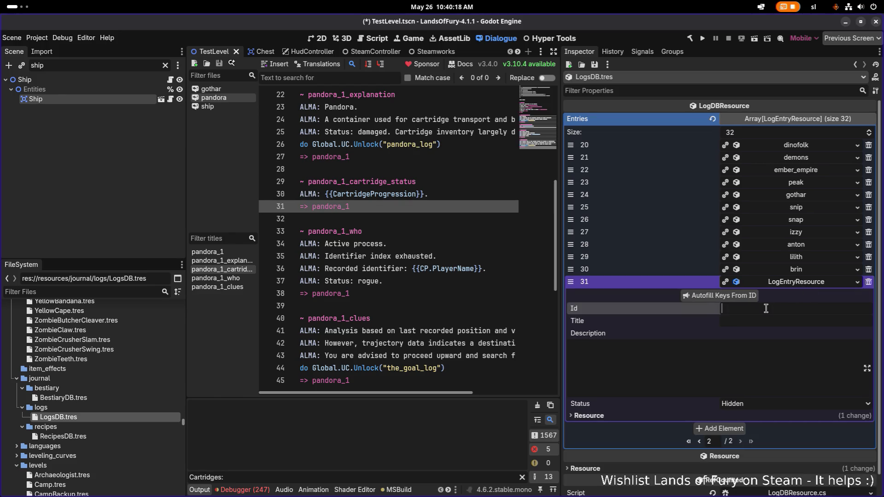
text(vikings)
click(726, 295)
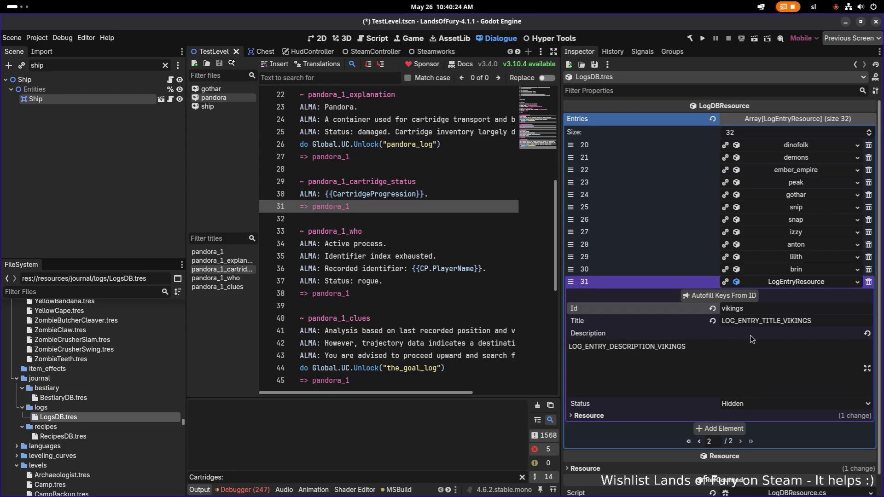
key(ctrl+s)
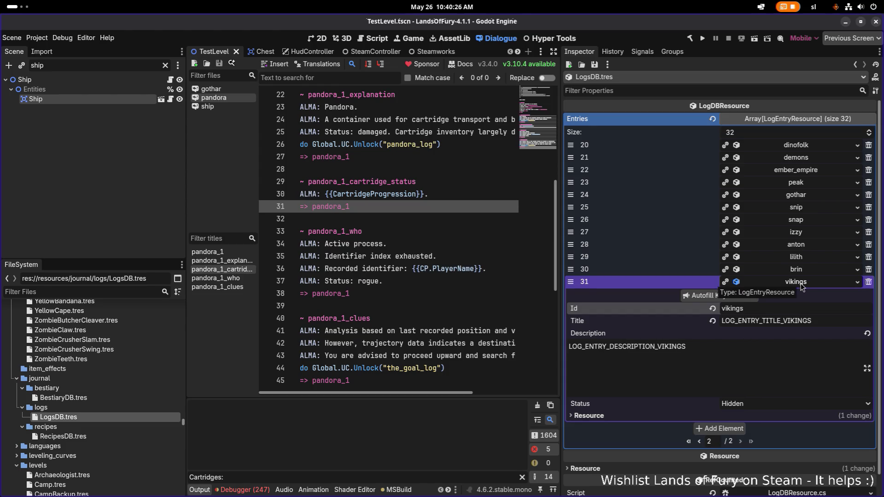
Move the vikings entry up to slot 22, save, and inspect the peak entry's keys
click(773, 285)
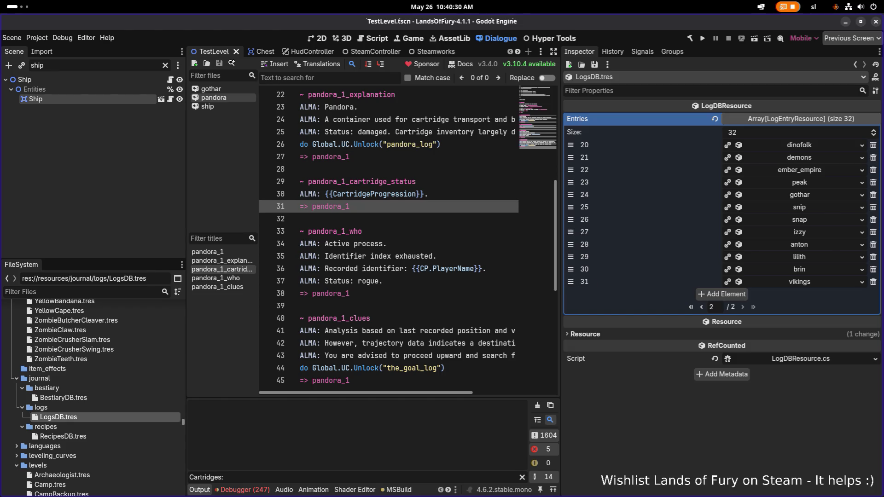
mouse_move(650, 281)
mouse_down()
mouse_move(650, 175)
mouse_move(650, 185)
mouse_up()
key(ctrl+s)
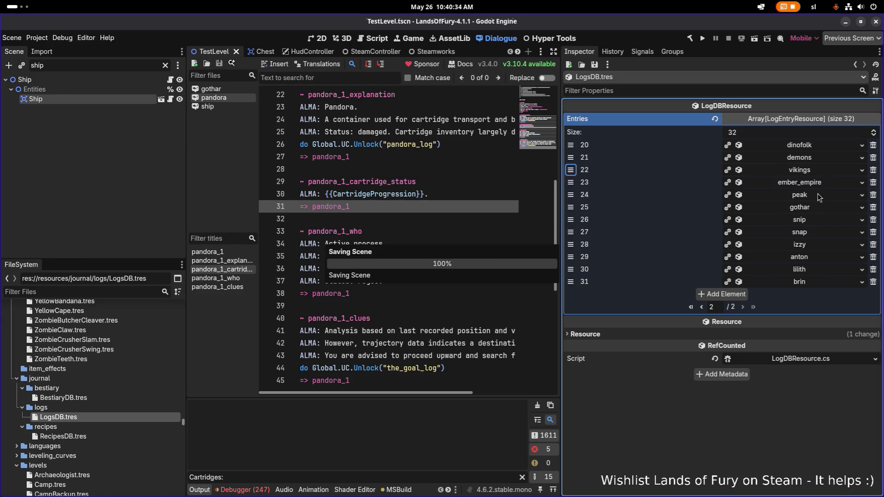
click(814, 199)
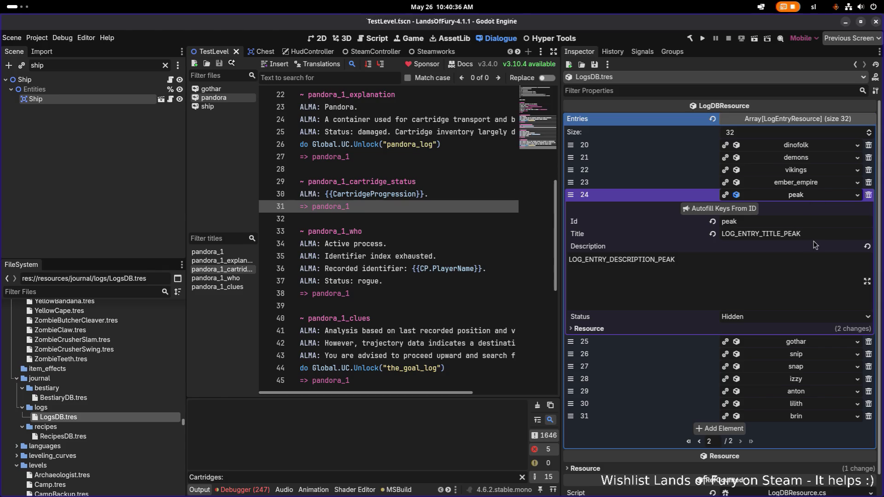
key(alt+Tab)
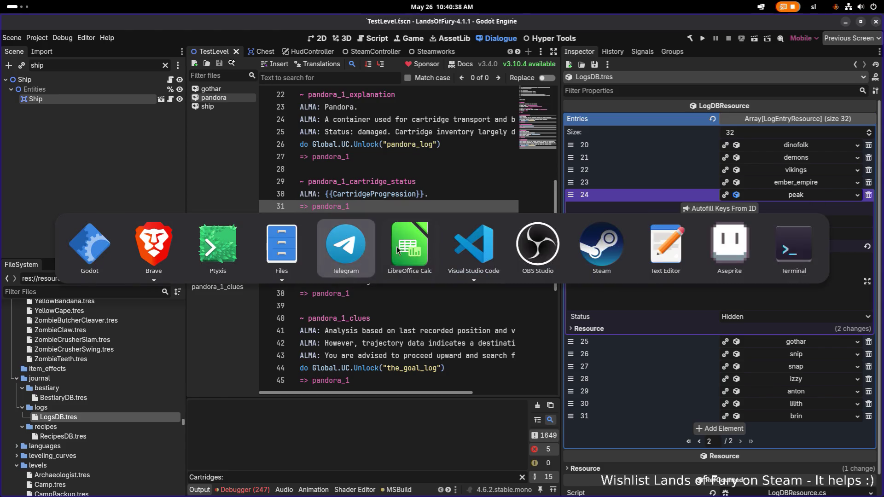
click(397, 250)
Find the LOG_ENTRY_TITLE_PEAK row reading The Peak, then minimize Calc
key(Return)
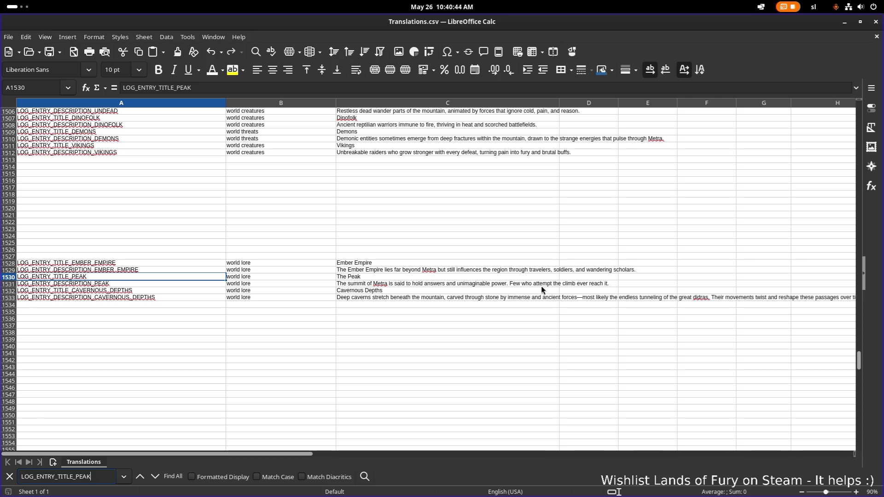
scroll(535, 291, down, 1)
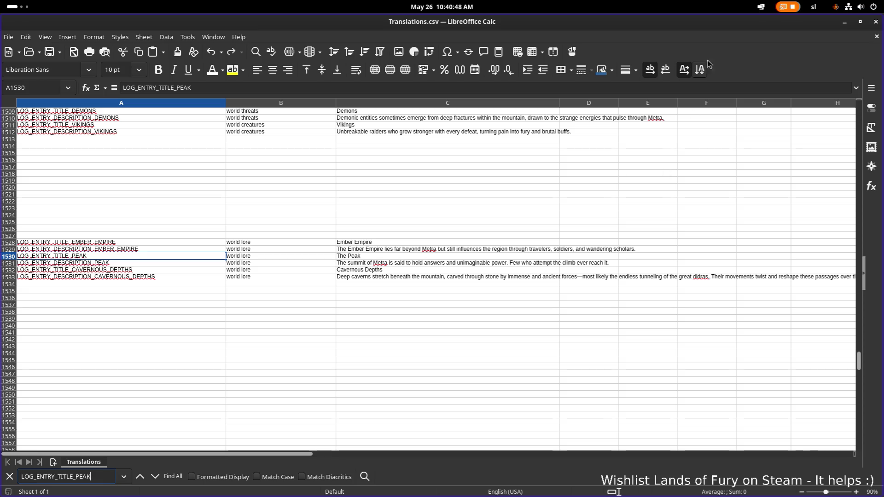
click(845, 22)
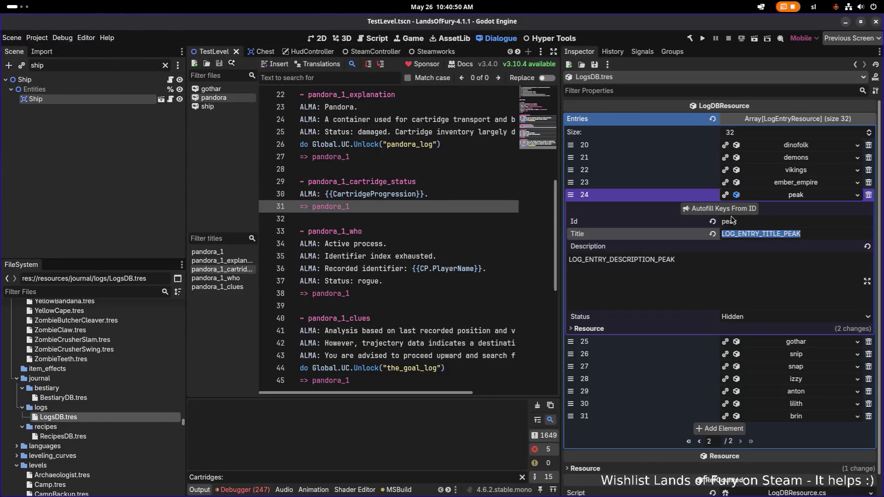
Add entry 32 with Id ana and autofill its ANA title and description keys
click(725, 292)
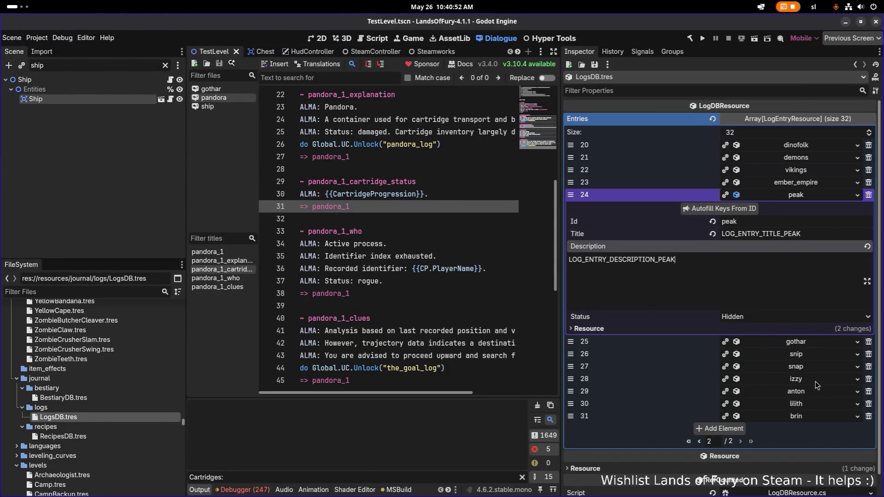
click(719, 428)
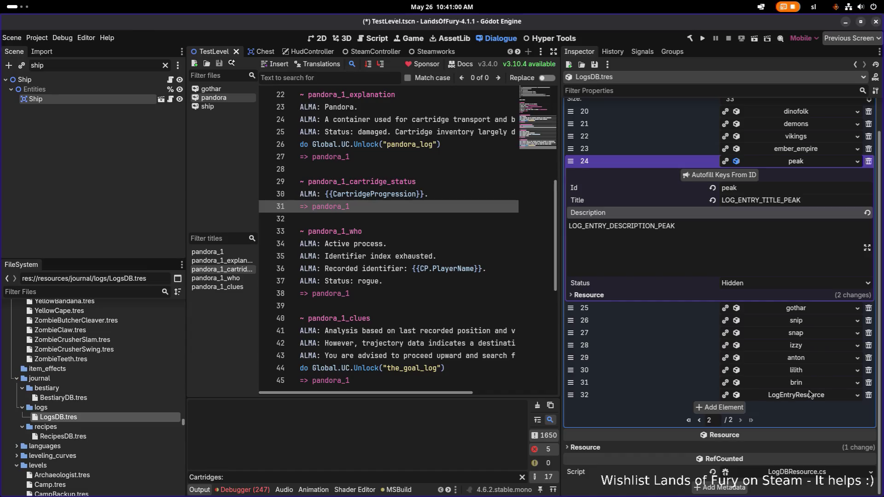
click(823, 398)
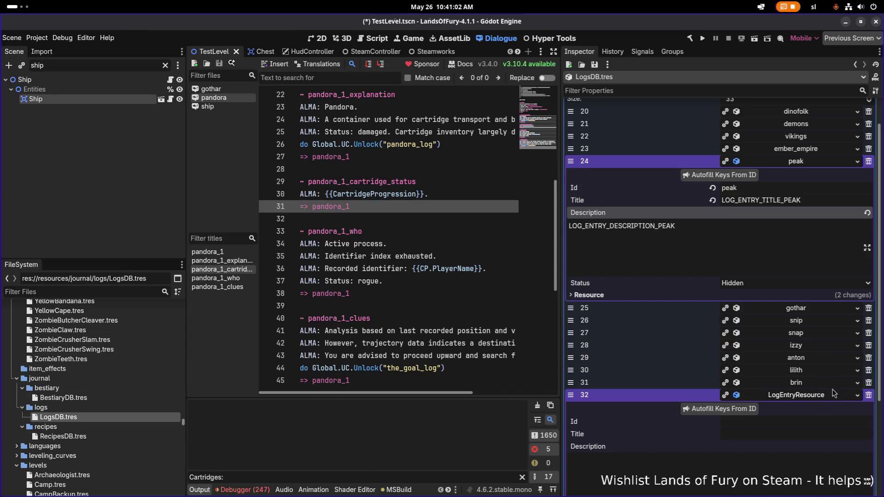
click(785, 419)
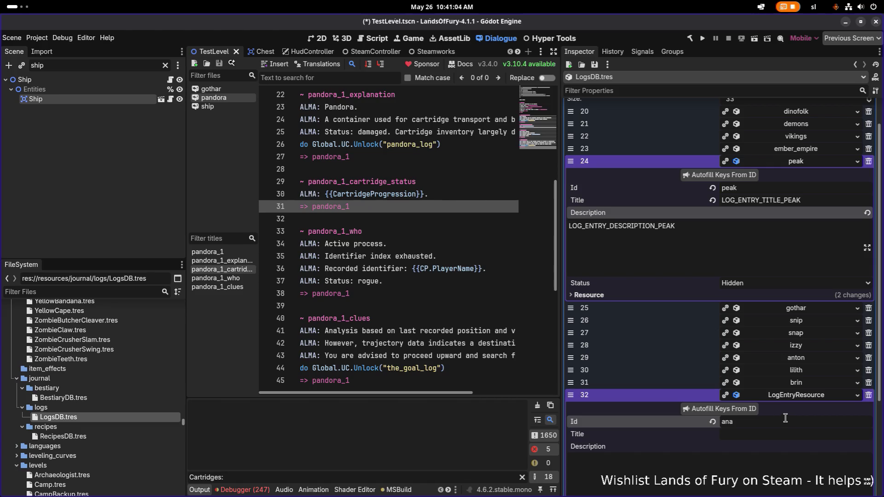
click(739, 407)
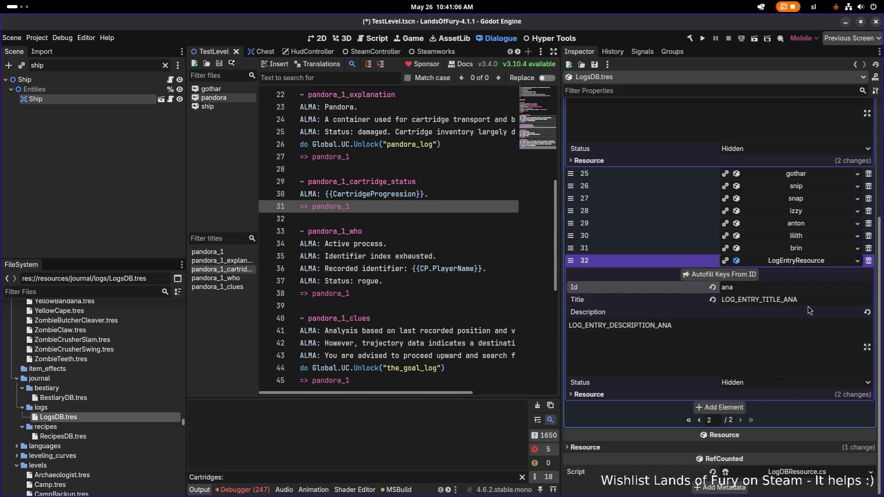
Copy LOG_ENTRY_TITLE_ANA, save the scene, and search for it in Translations.csv
click(811, 300)
key(alt+Tab)
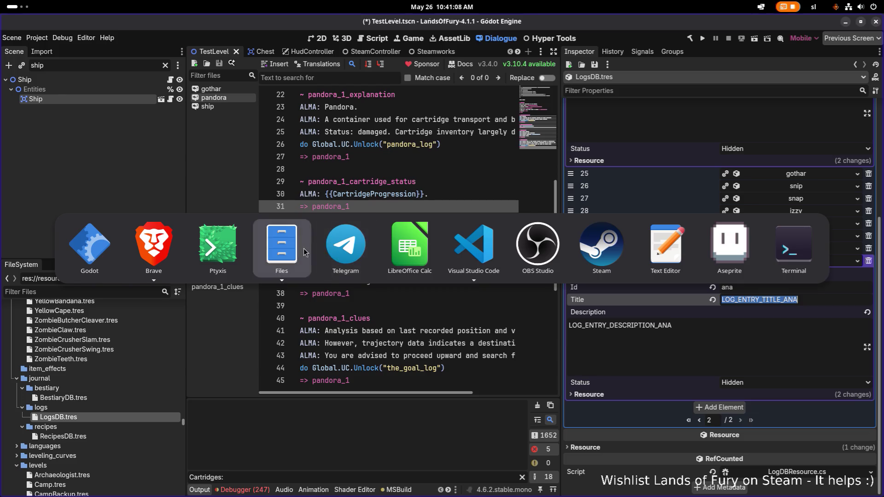
key(Escape)
key(ctrl+s)
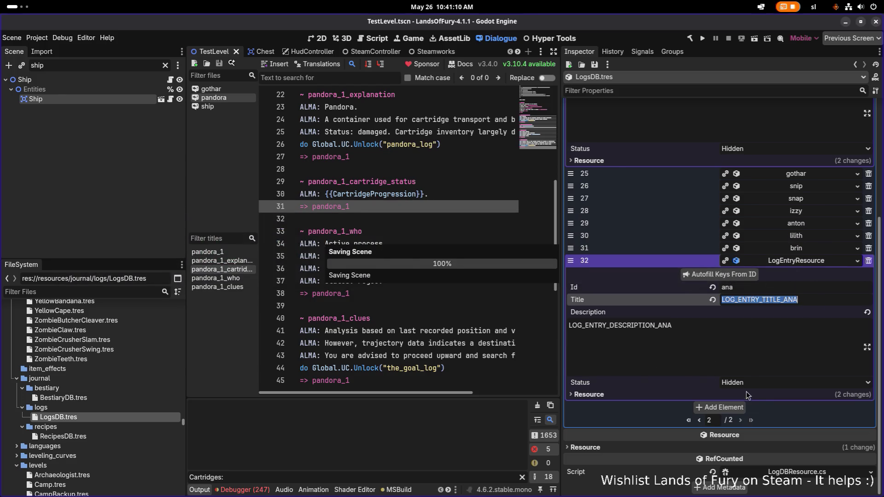
key(alt+Tab)
click(402, 278)
text(LOG_ENTRY_TITLE_ANA)
key(Return)
Search the sheet for ANA_ and _ANA keys and scroll through the matches
key(ctrl+a)
text(unlockab)
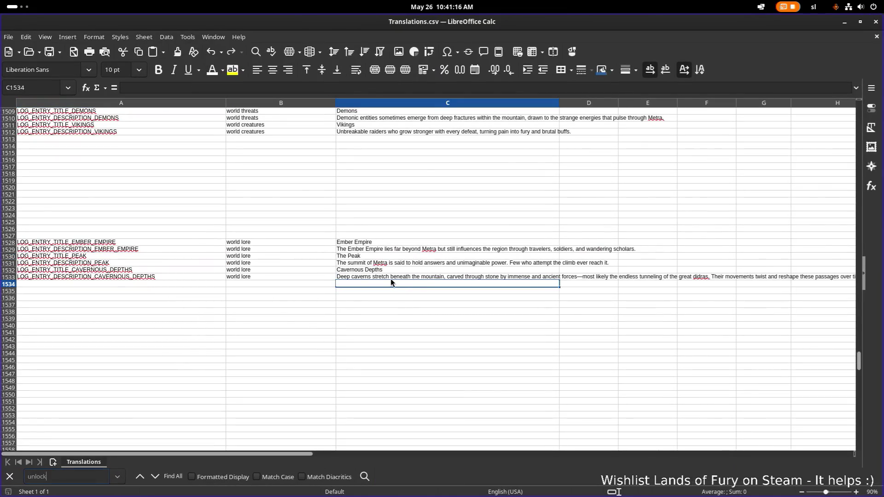
key(ctrl+a)
text(A)
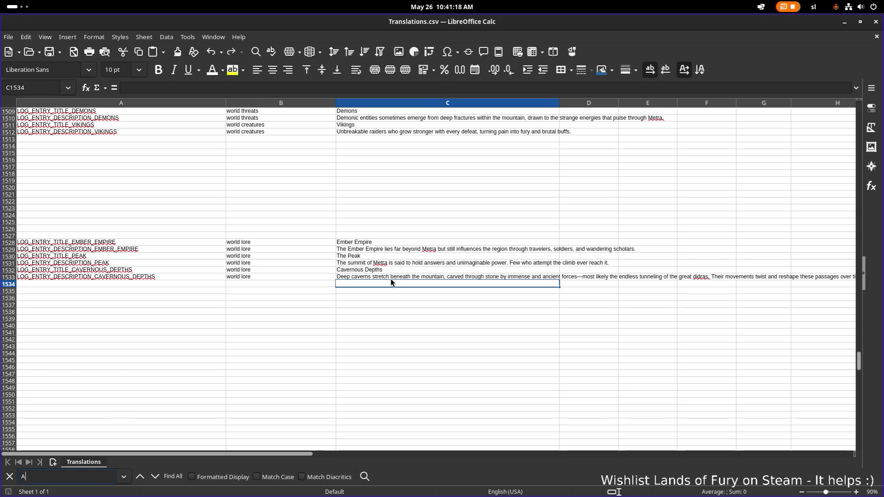
text(NA_)
key(Return)
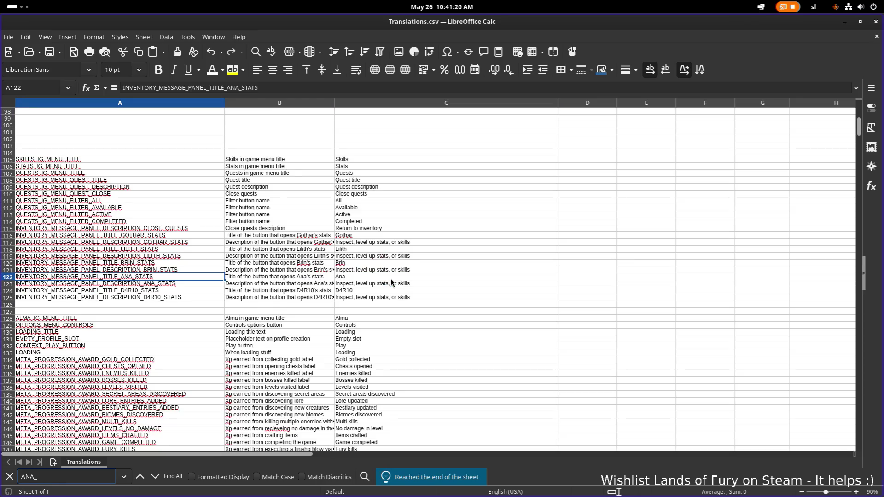
key(Return)
key(Return)
key(Return)
key(Return)
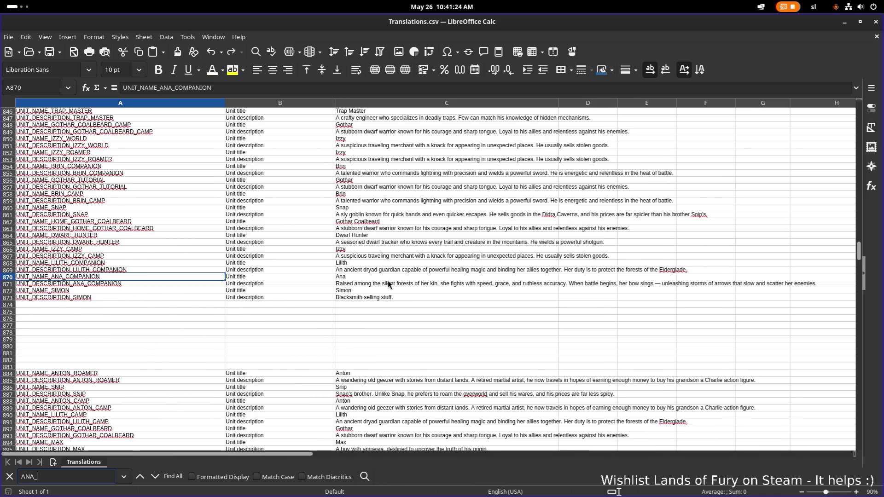
key(Home)
text(_)
key(Return)
key(Return)
key(Return)
key(Return)
key(Return)
key(Return)
key(Return)
key(Return)
key(Return)
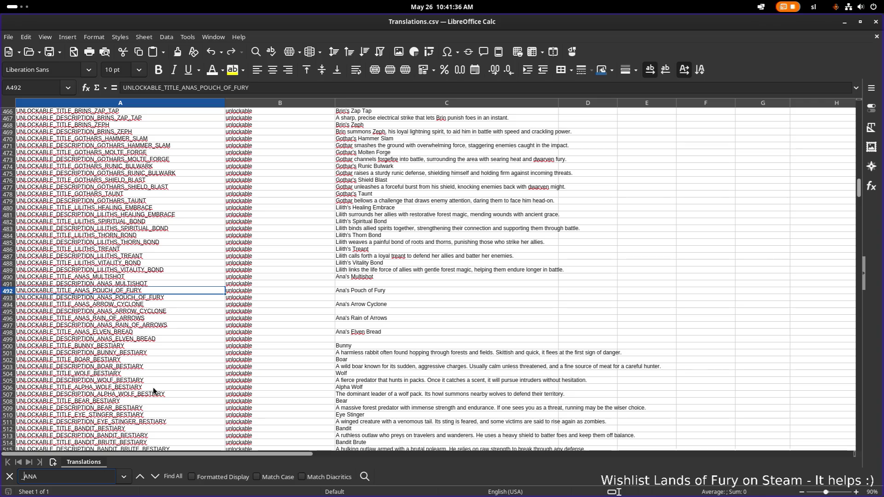
scroll(211, 352, down, 20)
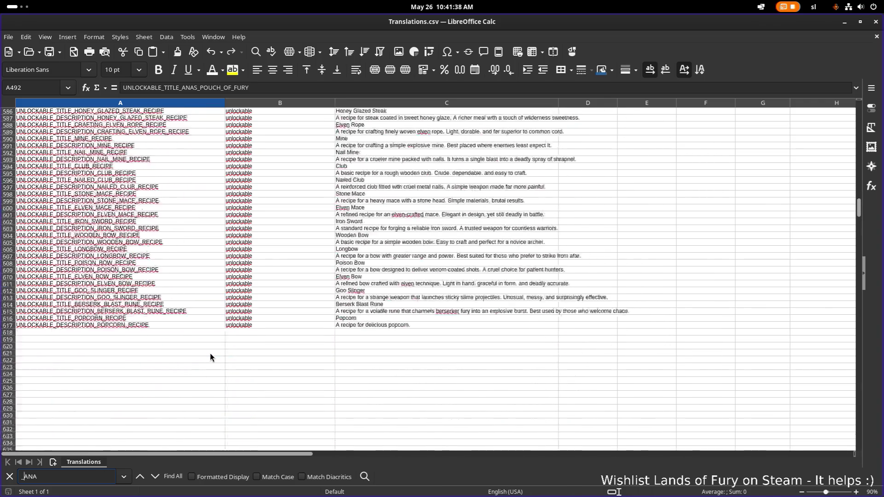
scroll(210, 353, down, 20)
Copy brin's title key from Godot and find LOG_ENTRY_TITLE_BRIN at row 1457
key(alt+Tab)
key(Tab)
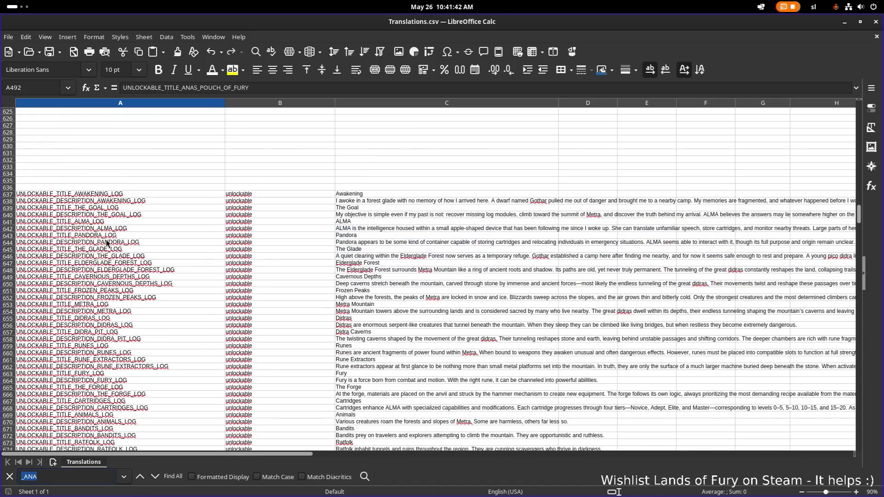
key(alt+Tab)
key(alt+shift+Tab)
key(alt+shift+Tab)
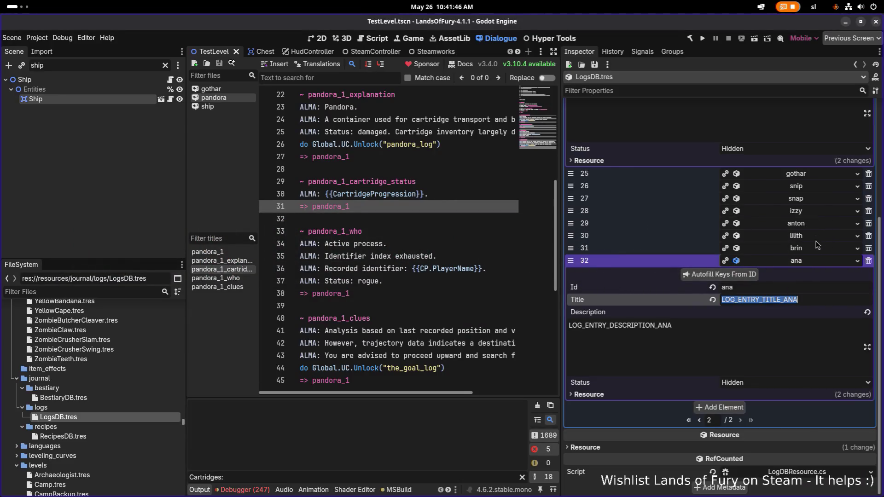
click(818, 249)
double_click(825, 289)
key(ctrl+c)
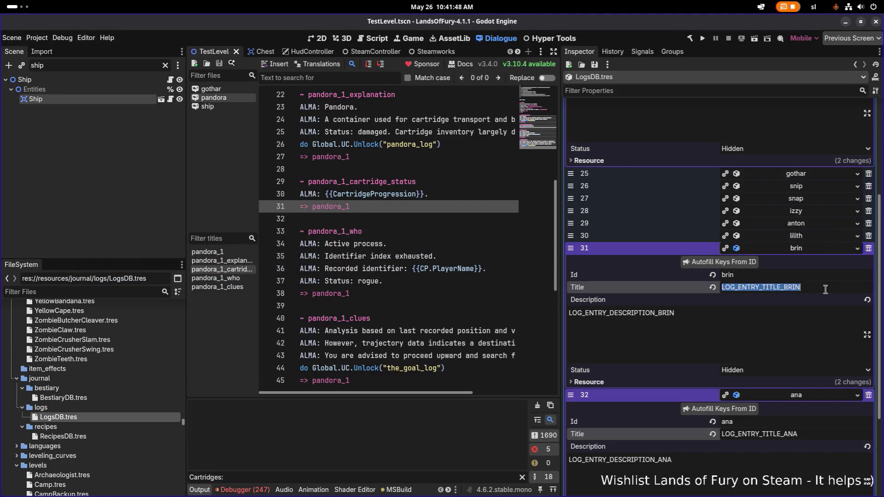
key(alt+Tab)
click(176, 238)
key(ctrl+f)
key(ctrl+v)
key(Return)
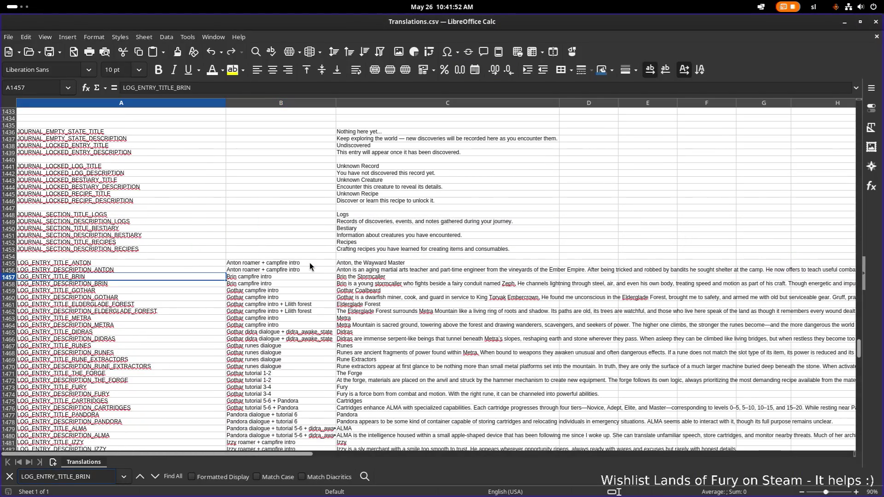
Review the log rows below Brin's description, cancelling an initial cell insertion
scroll(250, 282, down, 2)
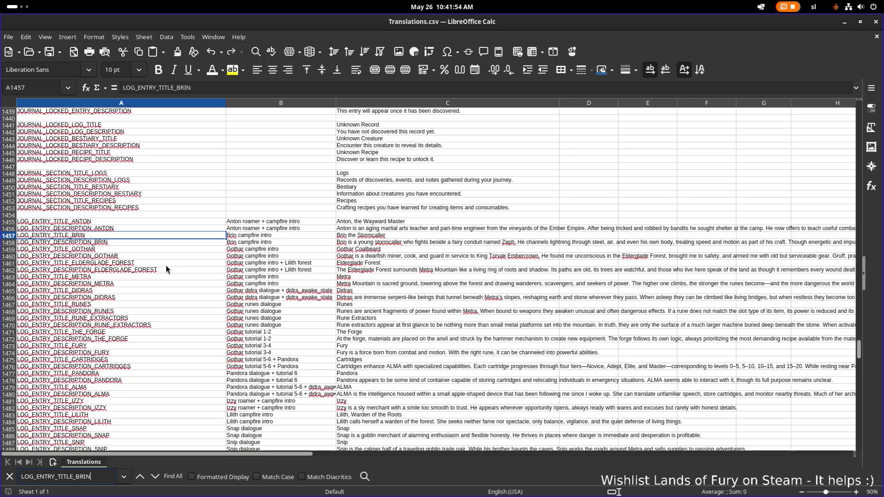
click(132, 269)
click(142, 244)
click(134, 258)
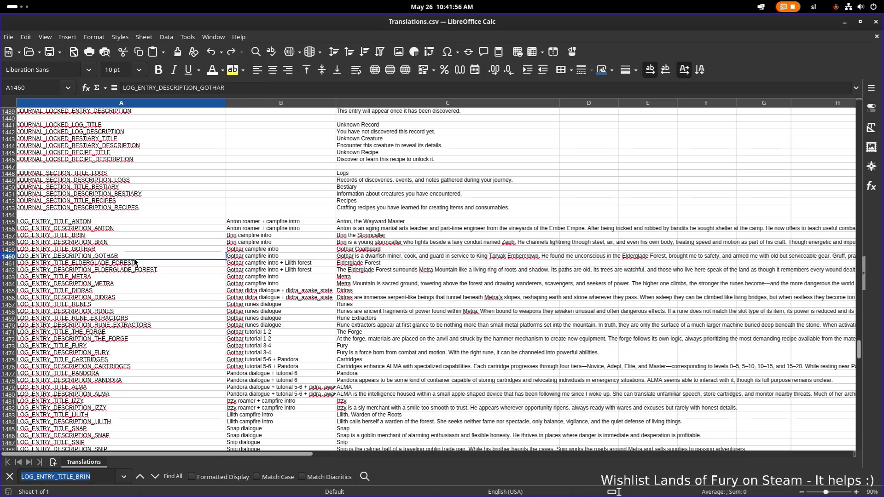
click(136, 263)
click(146, 255)
scroll(148, 258, down, 1)
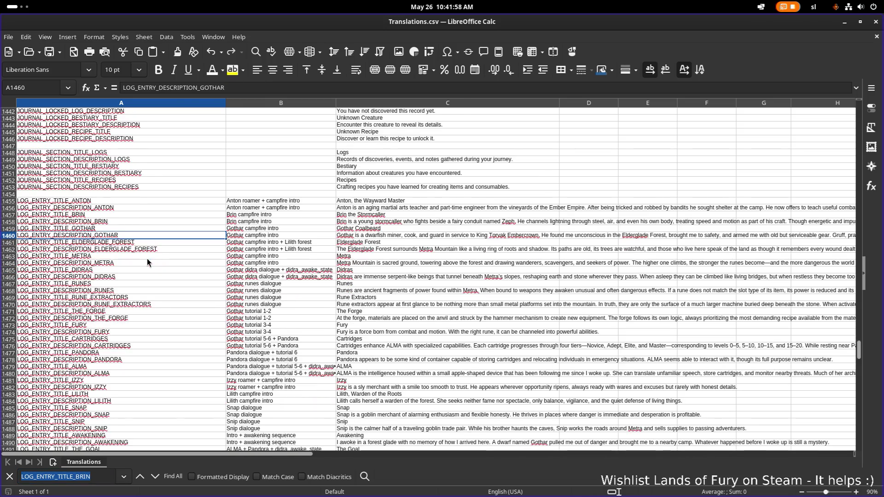
click(147, 223)
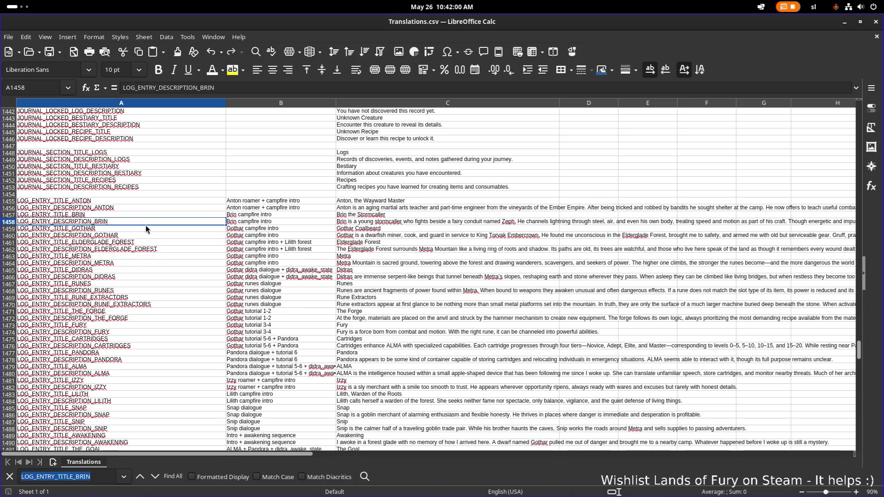
right_click(150, 222)
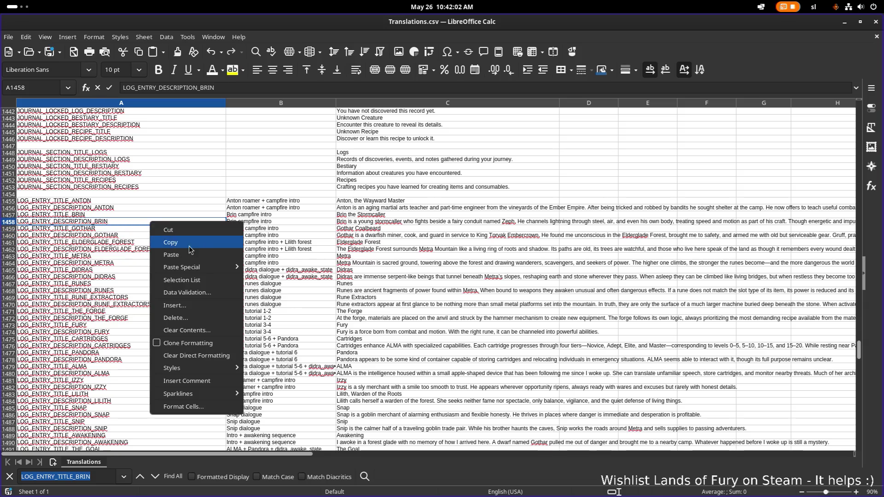
click(207, 305)
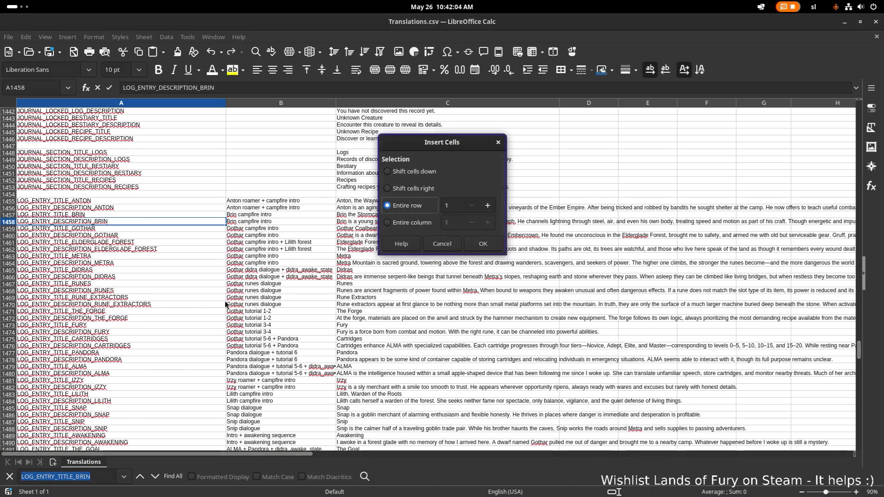
key(Escape)
Insert two entire blank rows at row 1459, after Brin's entries
click(103, 230)
right_click(103, 232)
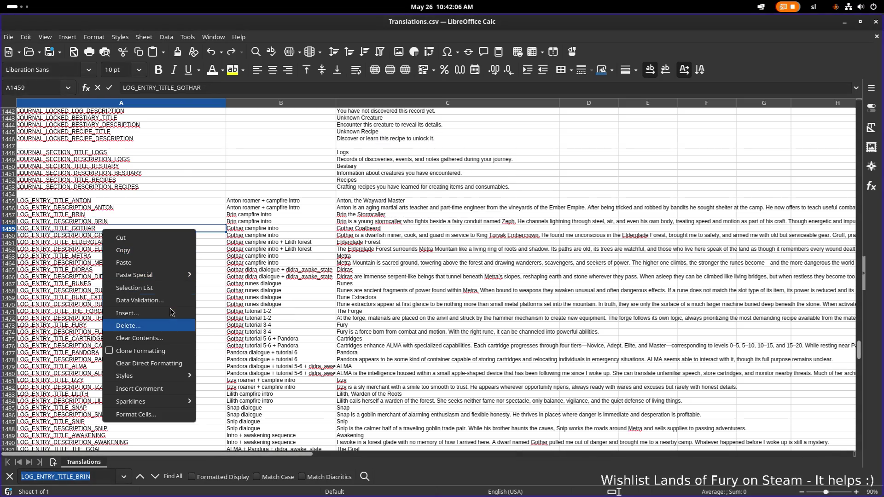
click(148, 316)
key(Tab)
text(2)
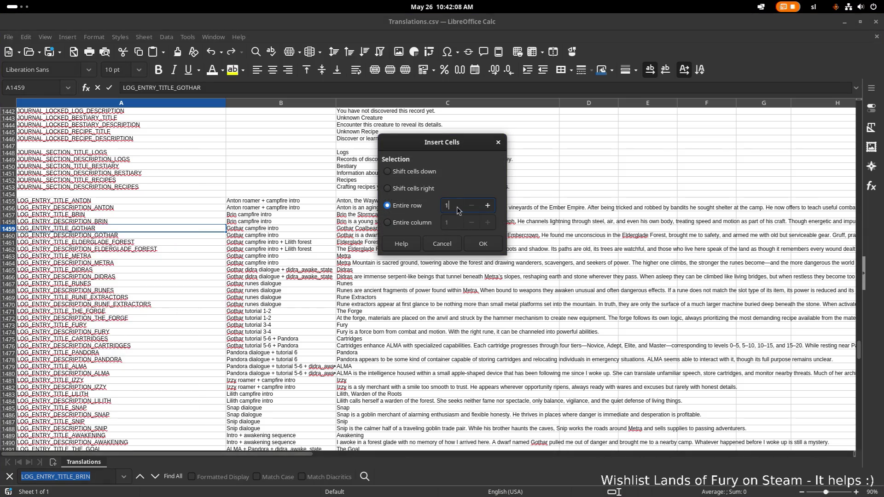
click(480, 249)
Copy ana's LOG_ENTRY_TITLE_ANA key from the LogsDB in Godot
click(120, 215)
key(alt+Tab)
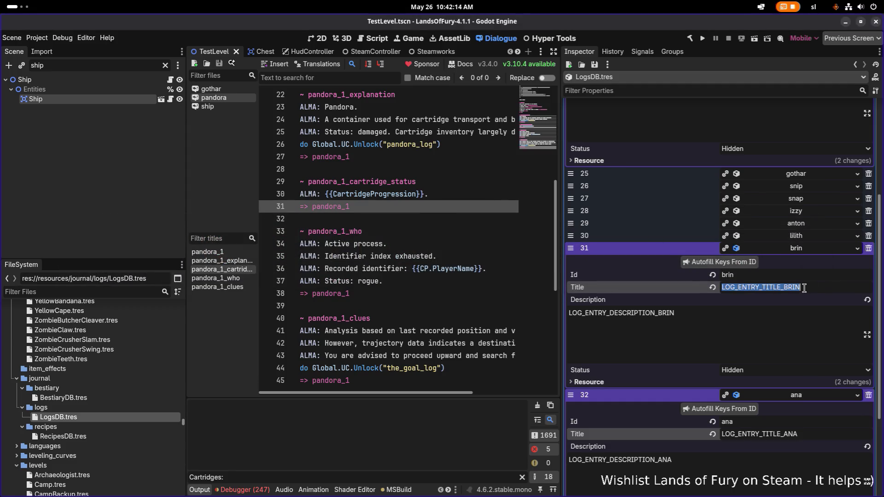
click(785, 248)
click(809, 300)
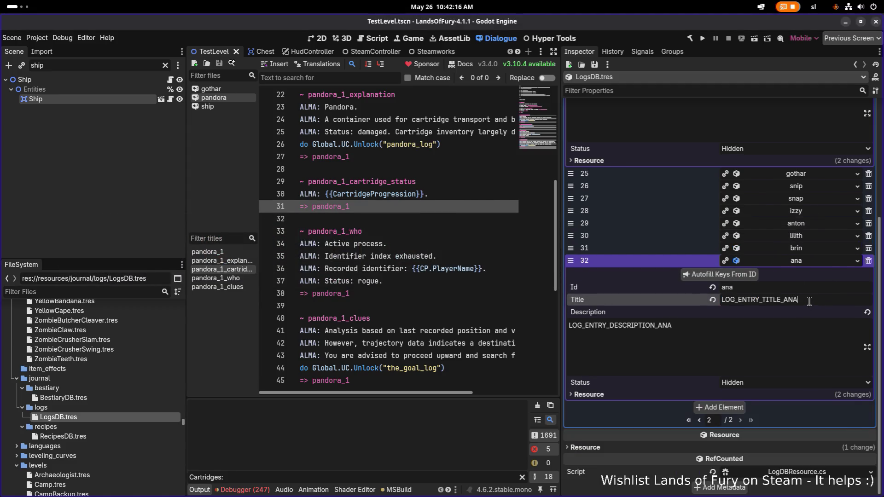
key(ctrl+a)
key(ctrl+c)
key(alt+Tab)
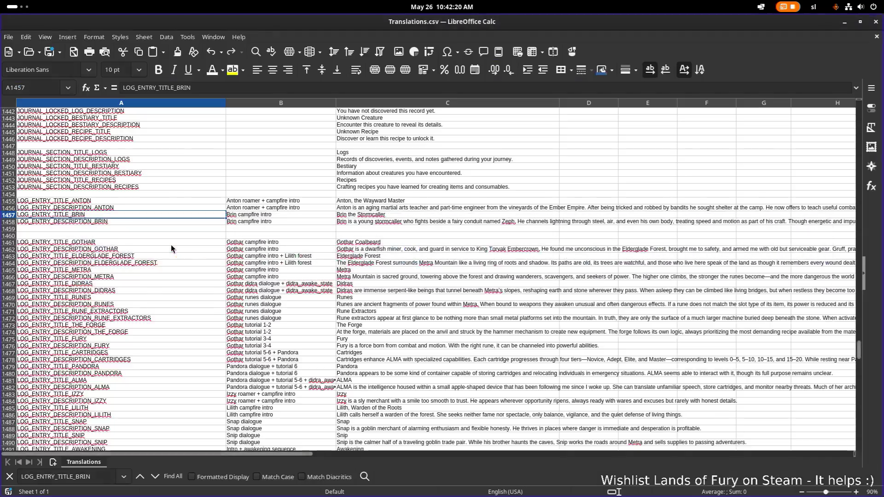
Fill row 1459 with LOG_ENTRY_TITLE_ANA, the Ana campfire intro note, and title 'Ana the Huntress'
click(140, 228)
key(ctrl+v)
double_click(266, 226)
text(Ana camprife intro)
key(Return)
double_click(377, 227)
text(a)
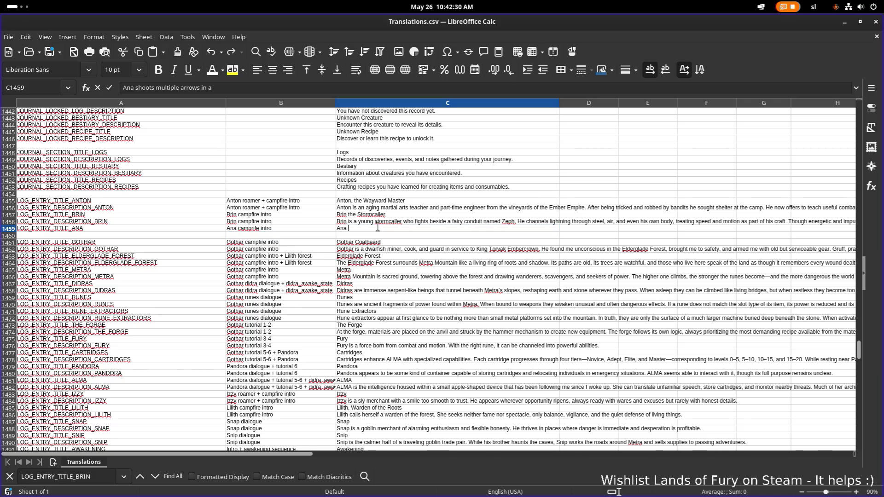
text( the Hu)
text(ntress)
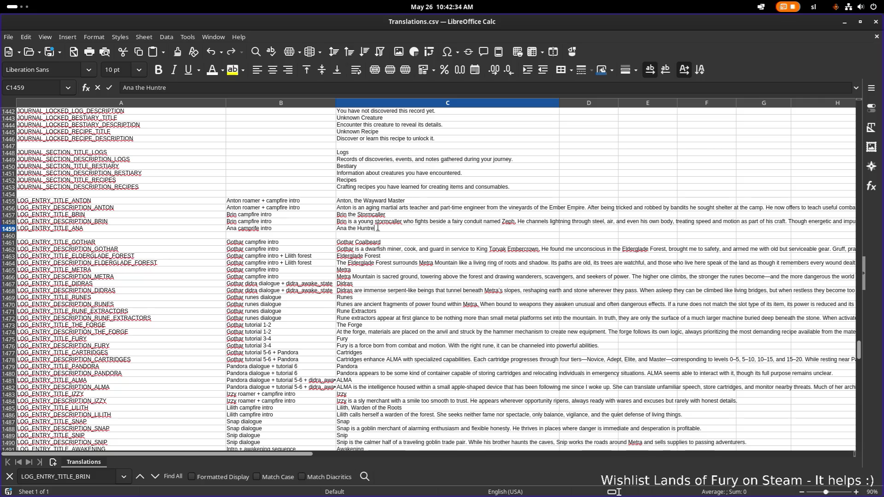
key(Return)
Copy the LOG_ENTRY_TITLE_ANA key into row 1460
click(315, 223)
click(402, 224)
click(185, 231)
key(ctrl+c)
click(185, 236)
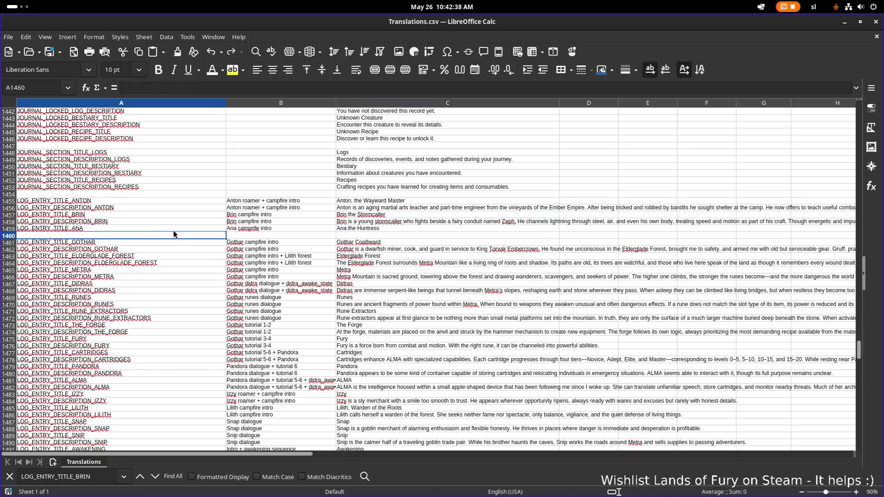
key(ctrl+v)
Rename row 1460's key to LOG_ENTRY_DESCRIPTION_ANA and give it the campfire intro note
double_click(48, 235)
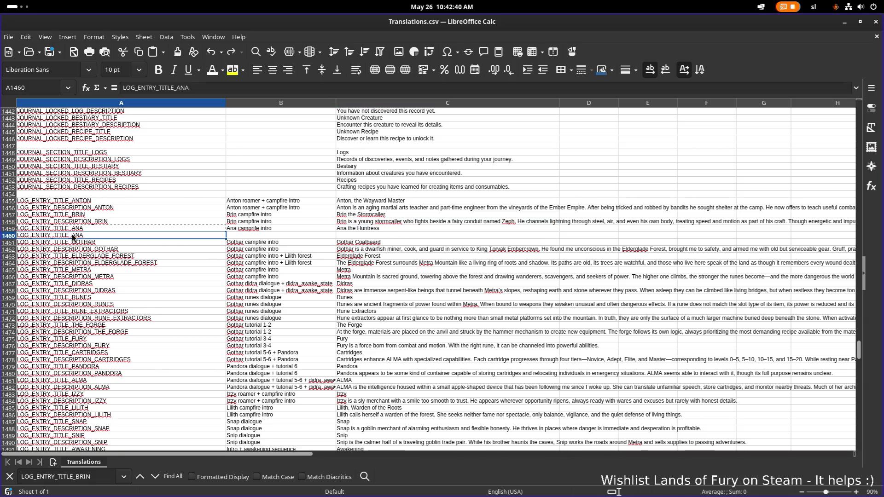
key(Delete)
key(Delete)
key(Delete)
text(DESCRIPTION)
click(300, 228)
key(ctrl+c)
click(300, 234)
key(ctrl+v)
click(408, 235)
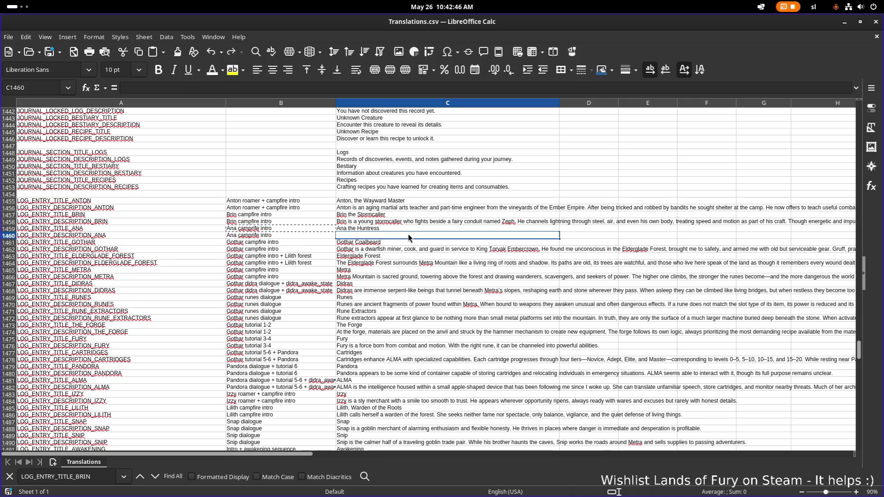
Check Brin's description text and search the sheet for unit_name_ana
scroll(346, 280, down, 1)
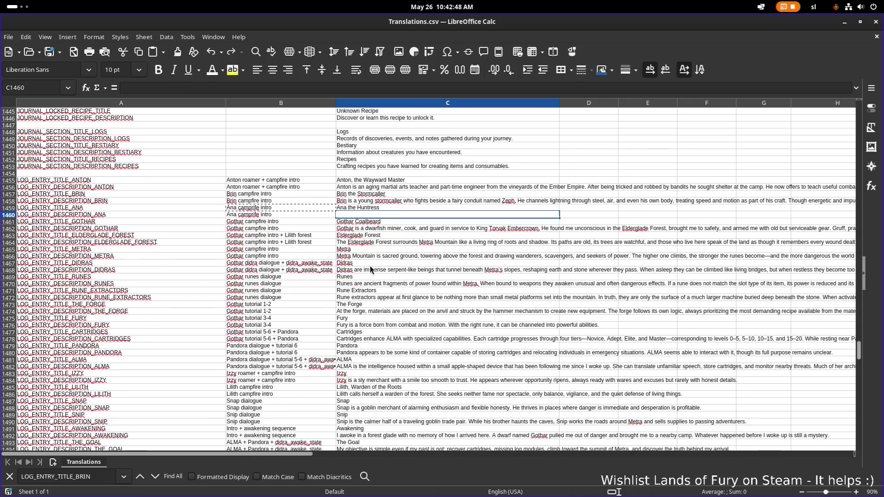
click(389, 202)
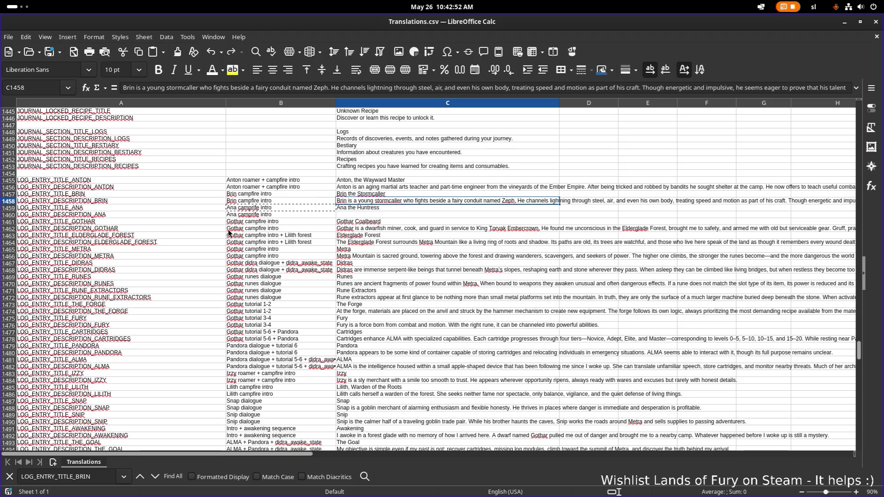
key(ctrl+f)
text(unit_name_ana)
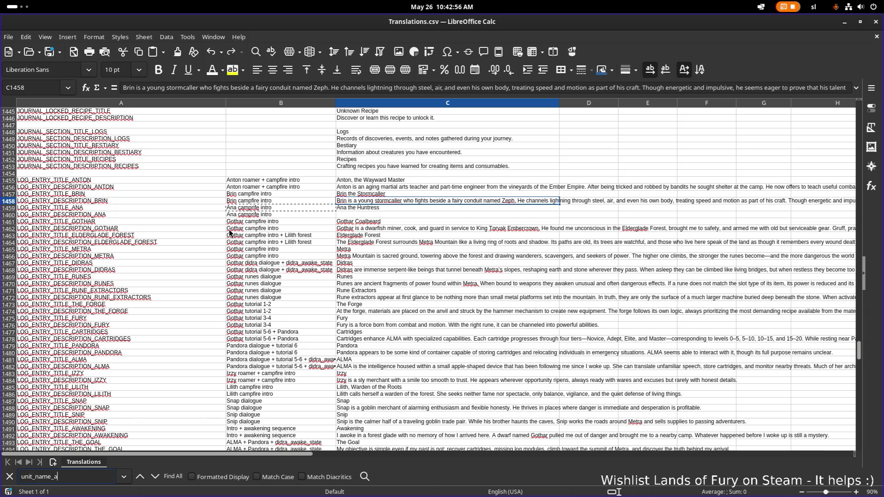
Find Ana's UNIT_NAME_ANA rows and copy her unit description
key(Return)
click(362, 278)
click(363, 286)
key(ctrl+c)
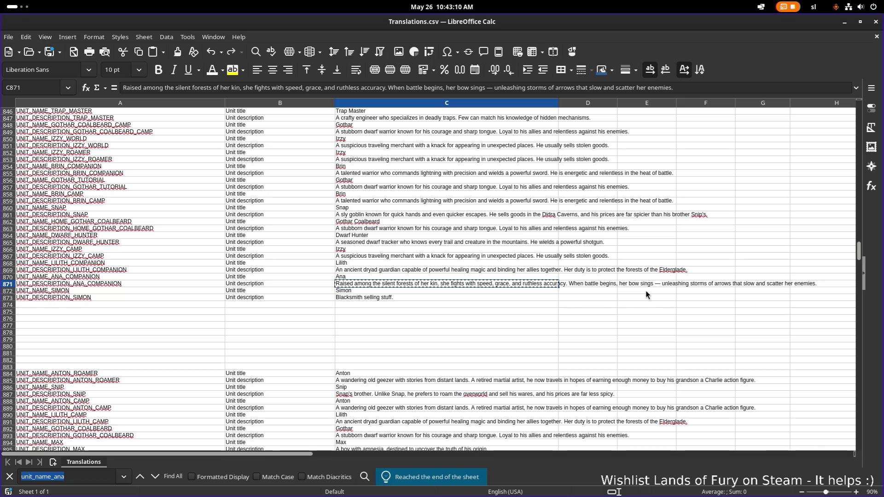
Replace the em dash in Ana's description in C871 with a hyphen
double_click(521, 283)
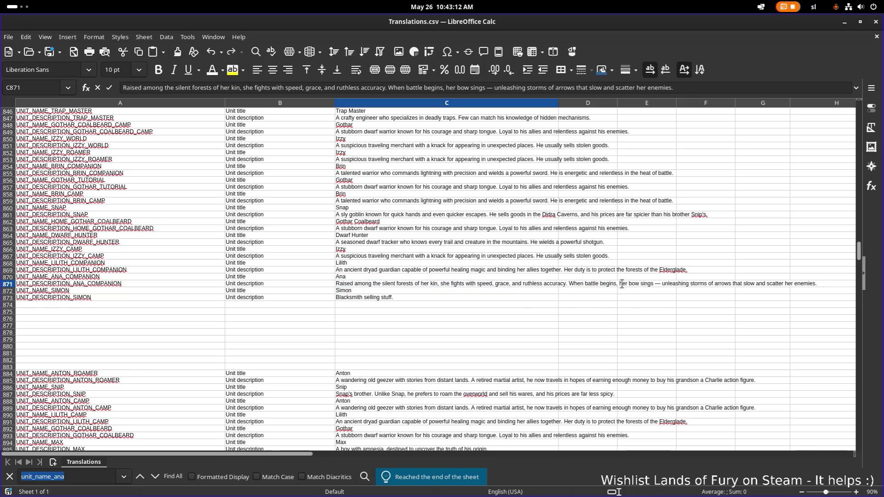
click(658, 283)
key(Delete)
text(-)
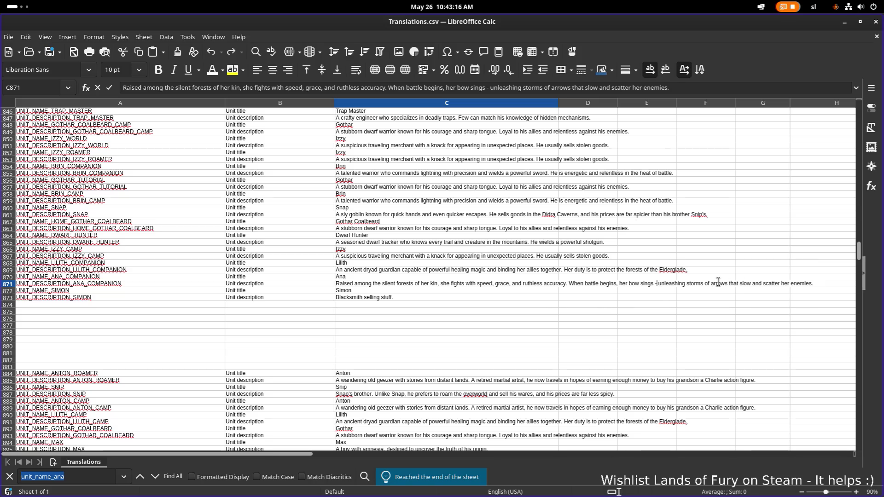
click(629, 335)
Copy the corrected C871 description and move back through the sheet to Ana's rows
click(429, 283)
key(ctrl+c)
click(444, 263)
click(400, 277)
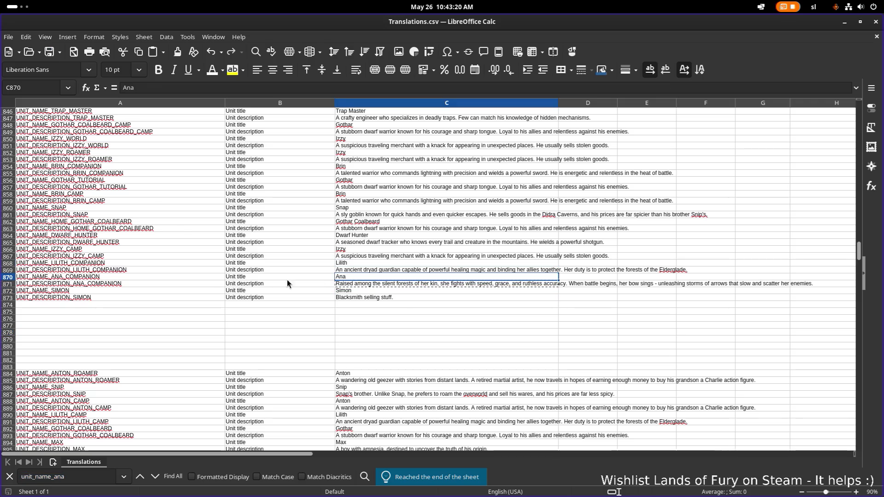
scroll(246, 279, down, 2)
scroll(246, 278, down, 20)
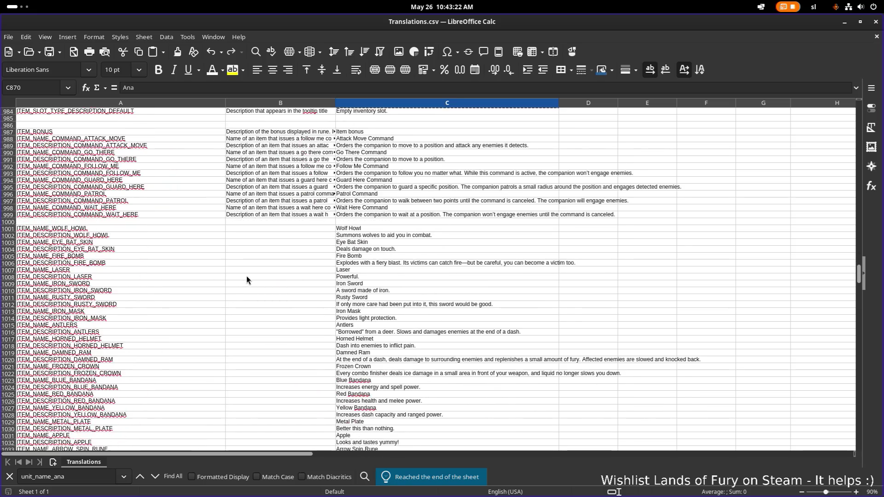
click(248, 277)
key(ctrl+z)
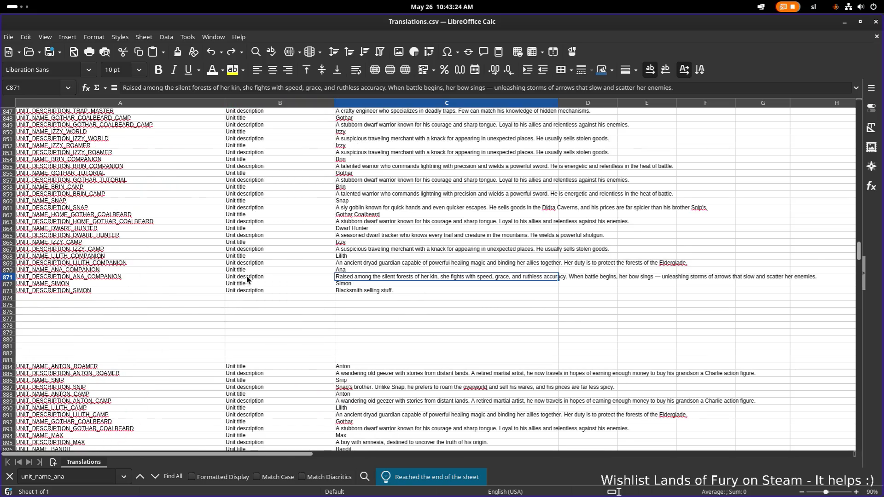
key(ctrl+z)
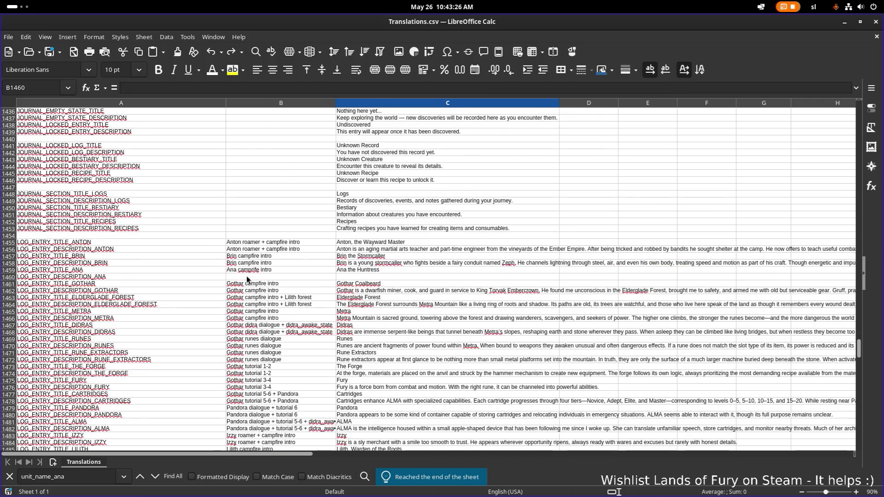
key(ctrl+z)
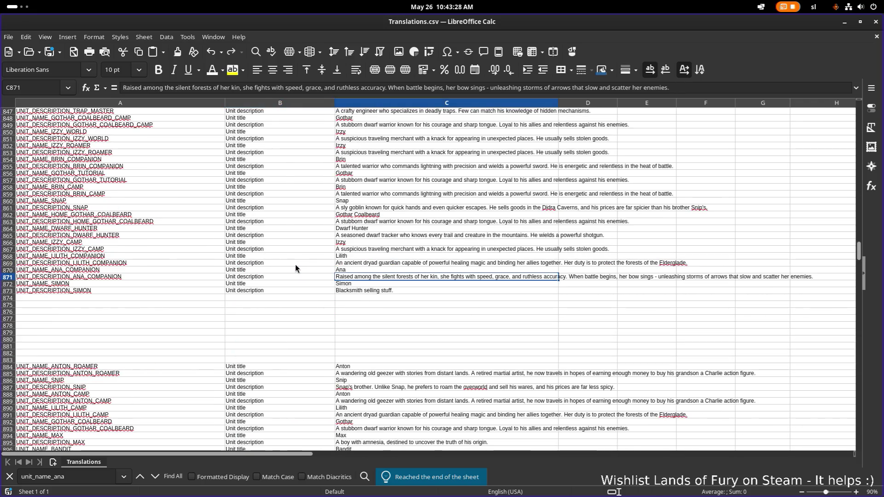
Paste Special the description into the empty LOG_ENTRY_DESCRIPTION_ANA cell C1460
scroll(295, 269, down, 20)
scroll(291, 270, down, 20)
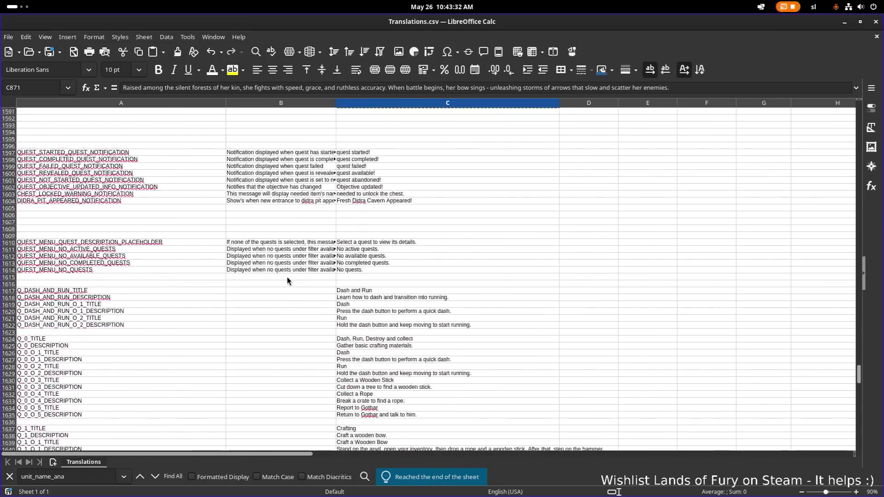
scroll(287, 277, up, 20)
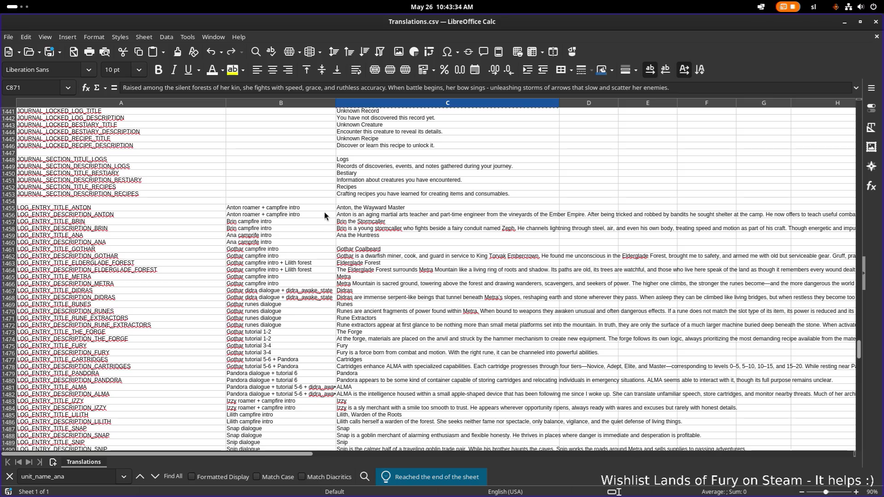
scroll(304, 228, up, 4)
scroll(304, 228, down, 4)
click(416, 243)
key(ctrl+shift+v)
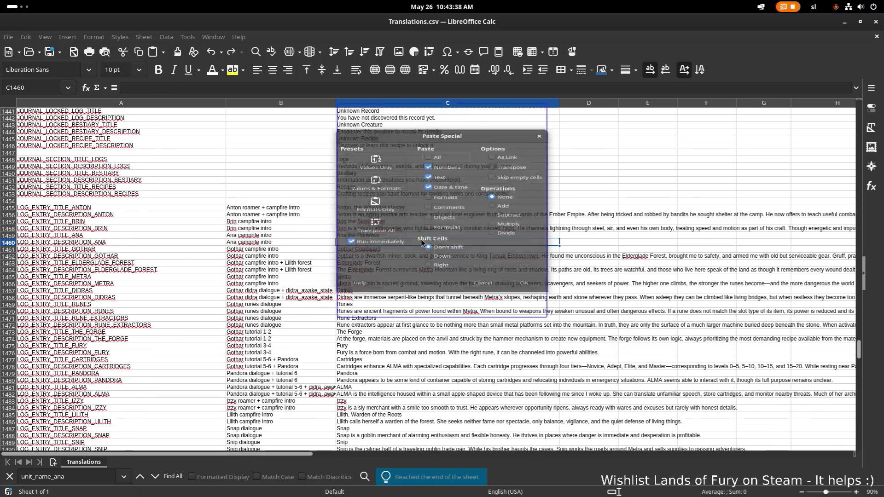
click(502, 289)
Copy the 'Ana the Huntress' title and search for Ana's unit name key
click(481, 231)
click(459, 238)
key(ctrl+c)
key(ctrl+f)
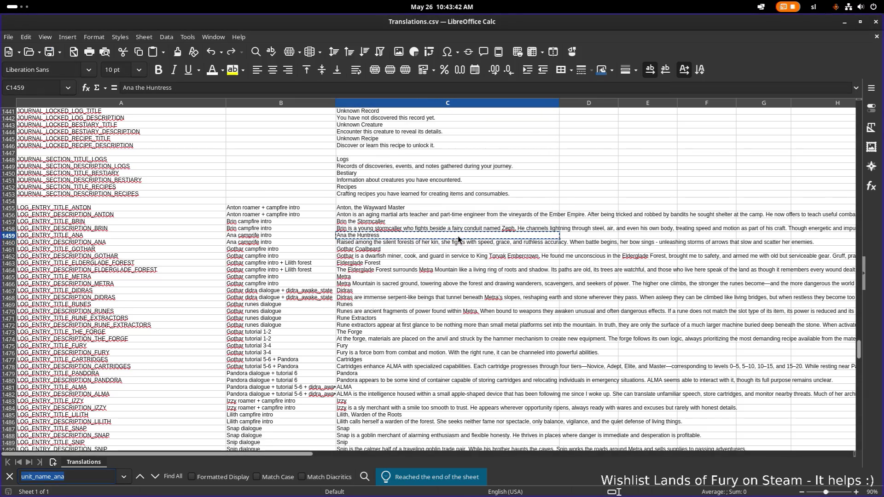
key(Return)
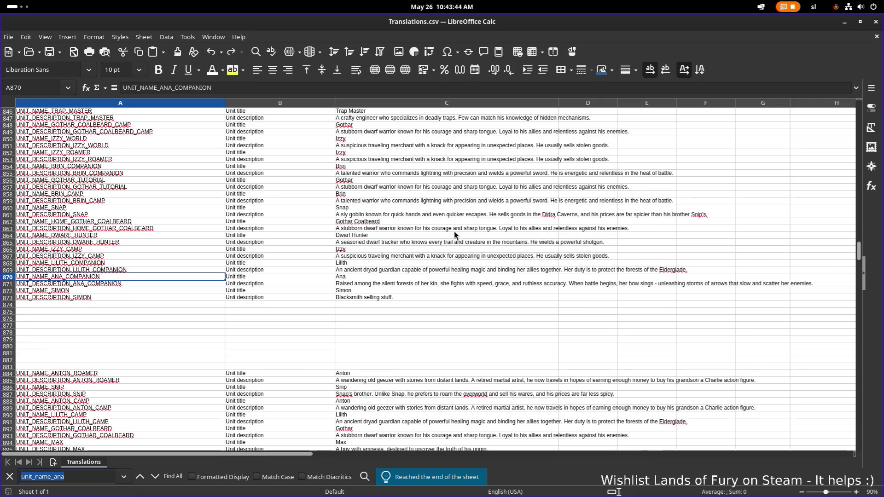
scroll(458, 239, down, 20)
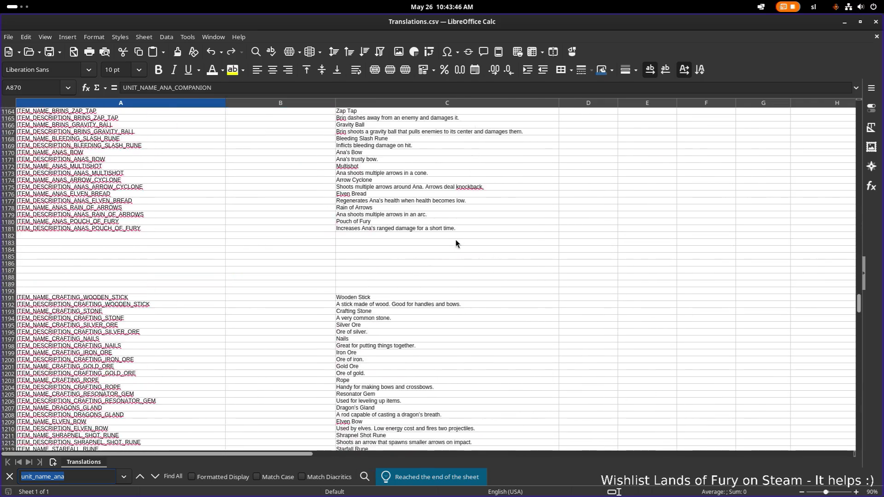
click(458, 236)
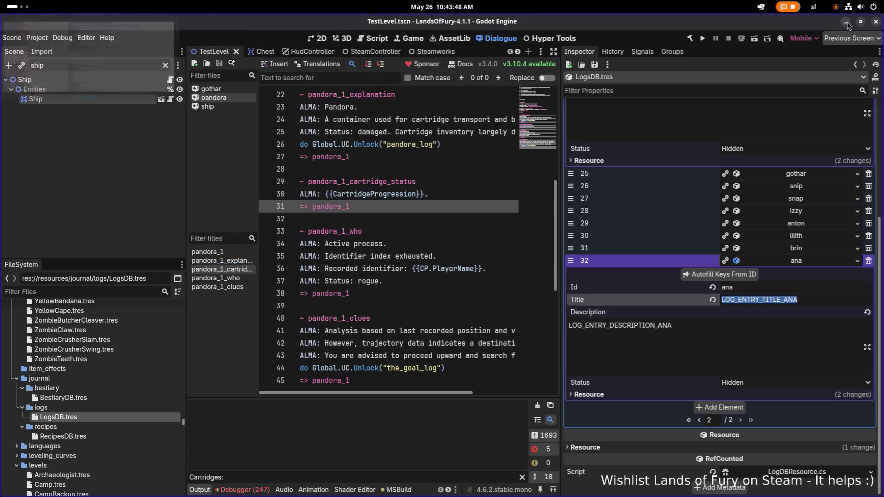
click(845, 22)
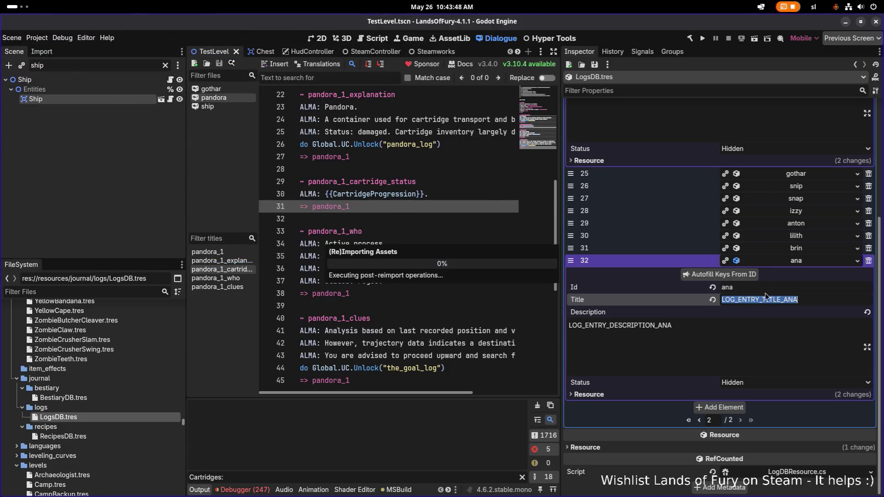
Collapse the ana and peak log entries and go back to entries 0–19
click(754, 336)
click(797, 264)
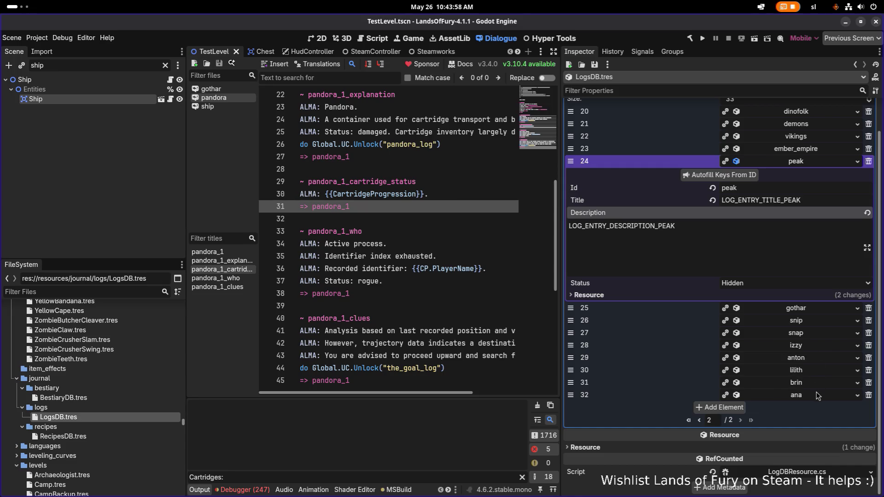
click(785, 162)
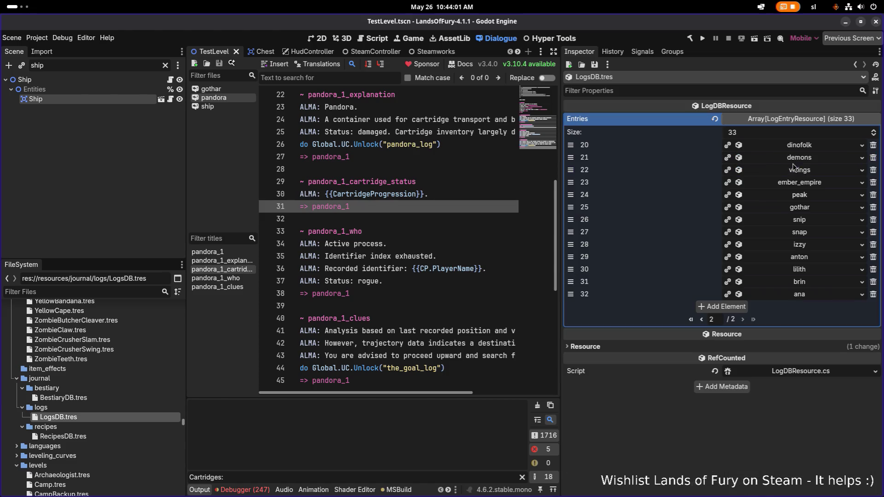
click(703, 319)
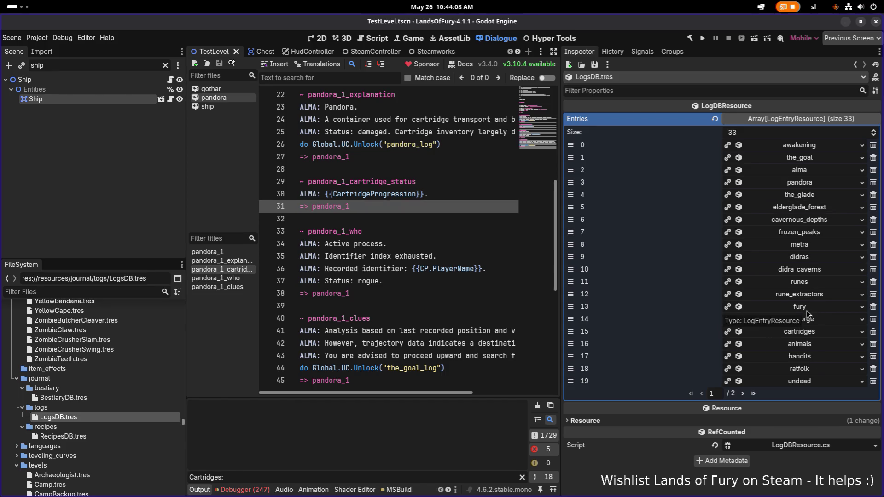
Add entry 33 as a new LogEntryResource with Id back_to_reality and autofilled keys
click(742, 393)
click(733, 306)
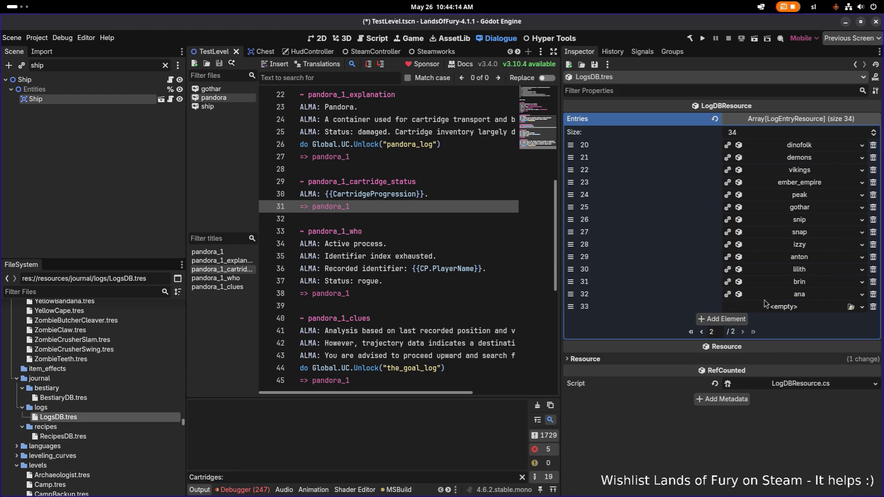
click(797, 308)
click(825, 329)
click(811, 309)
text(back_to_reality)
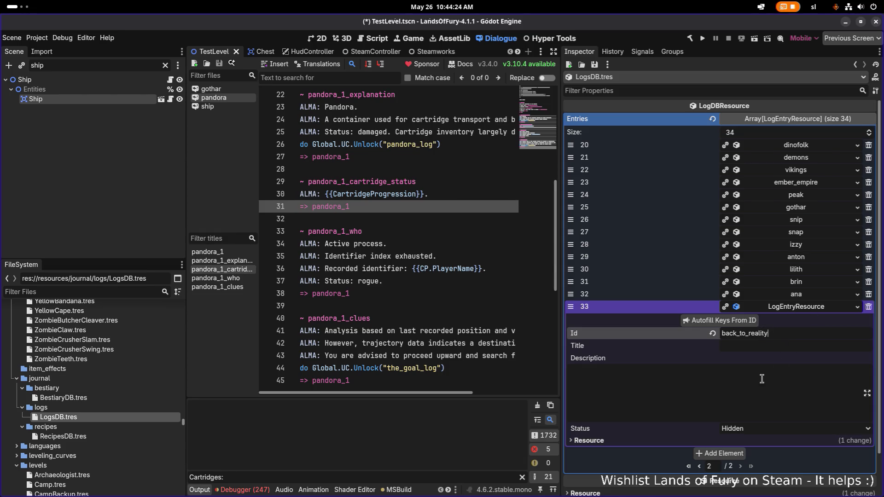
click(747, 322)
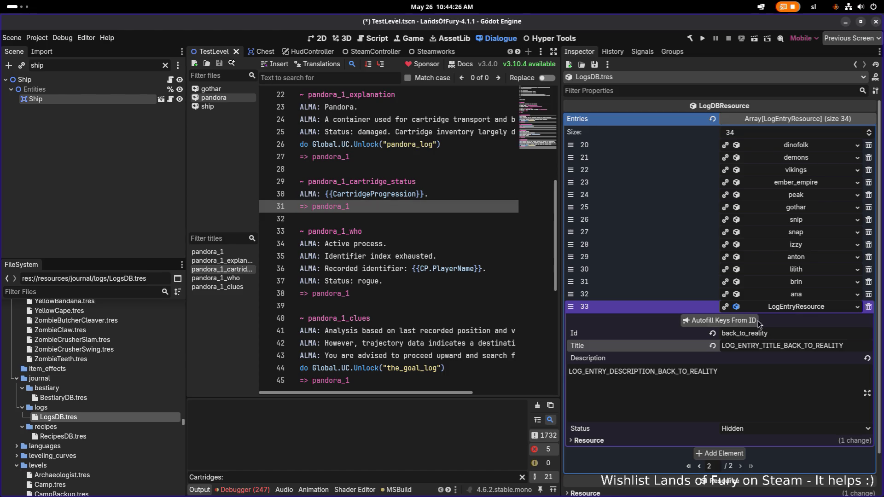
double_click(780, 333)
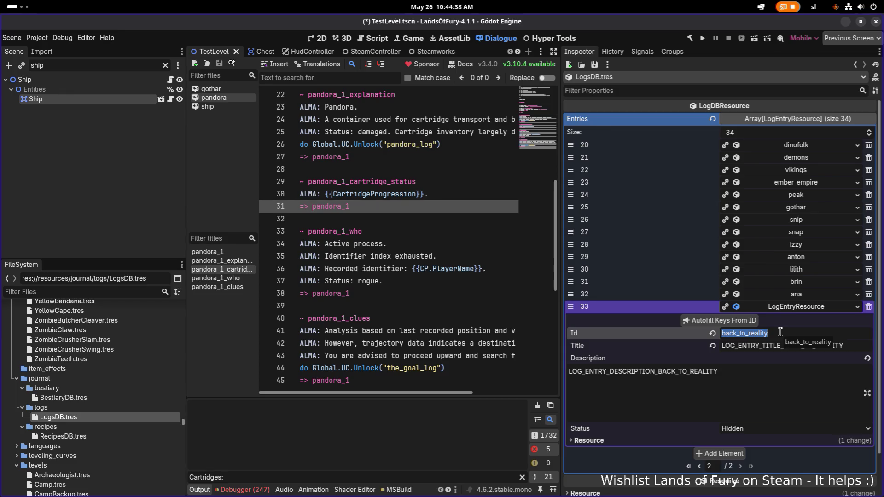
click(737, 375)
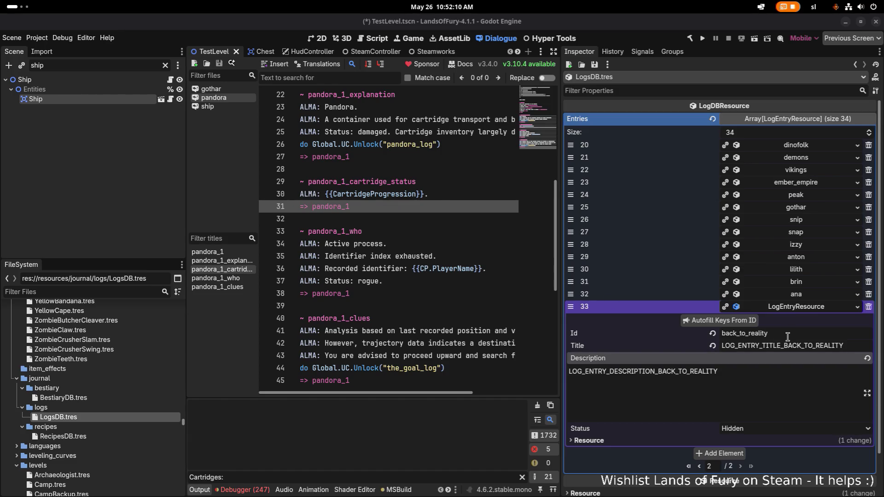
Check the back_to_reality entry's Id and description key, then collapse it
click(748, 333)
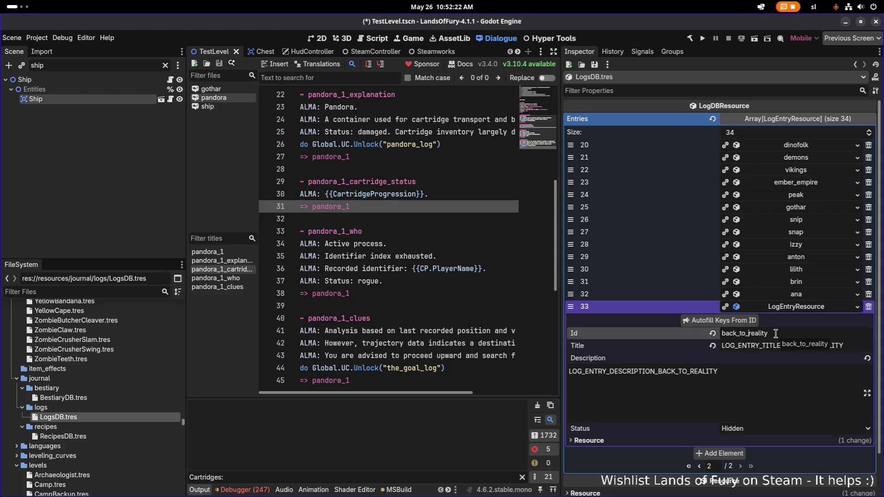
click(769, 367)
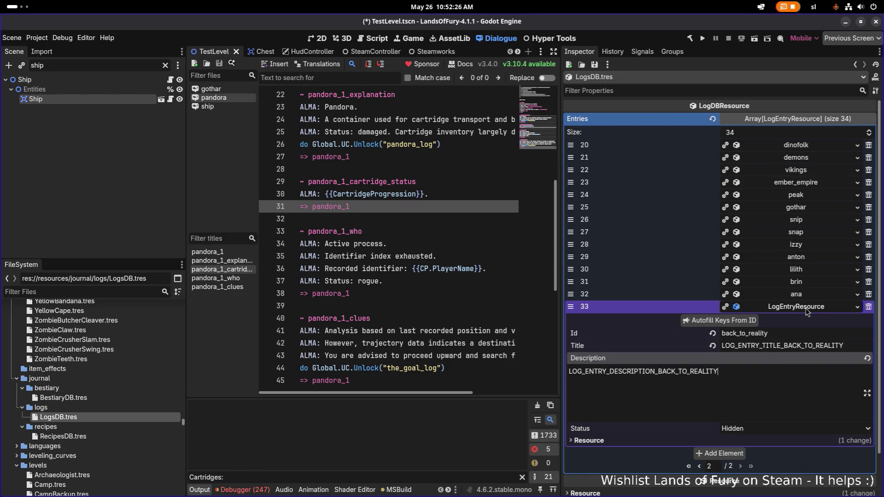
click(806, 307)
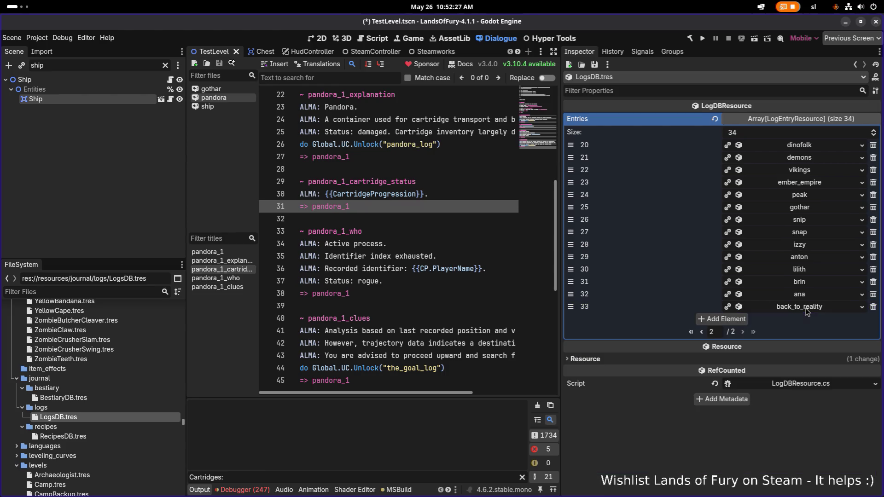
Add entry 34 with Id circle_breaker and autofill its title and description keys
click(737, 322)
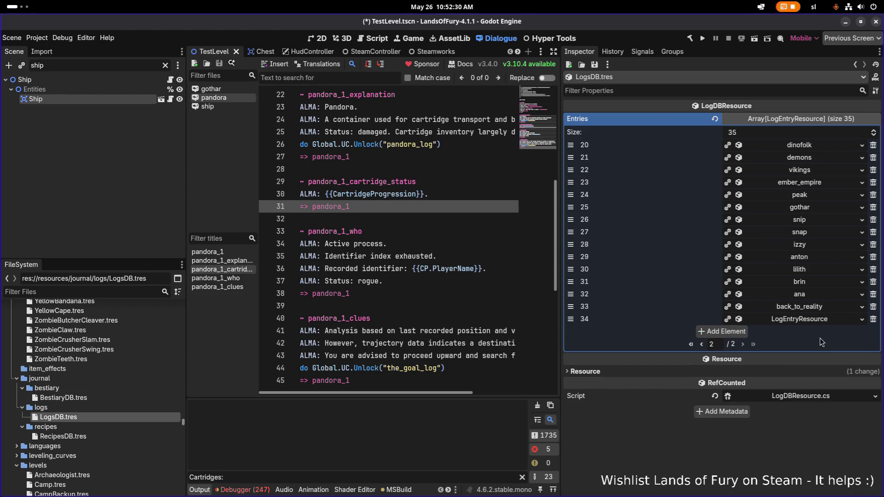
click(799, 320)
click(784, 343)
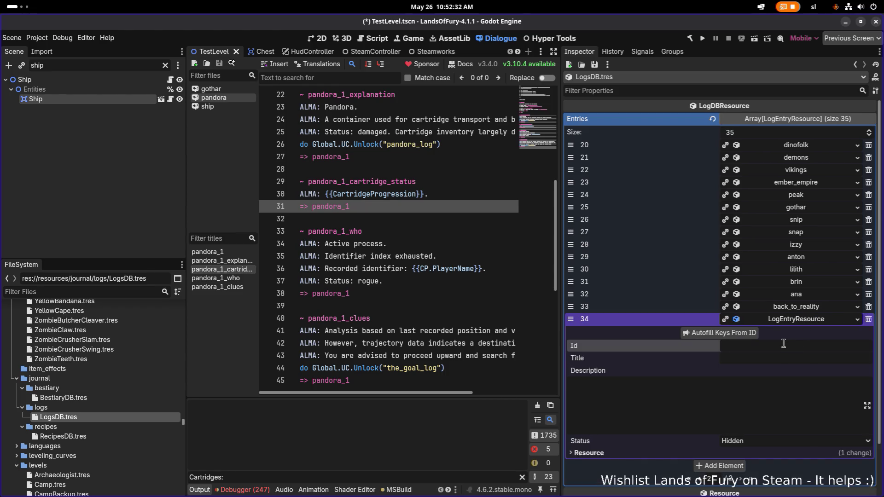
text(circle_bre)
text(aker)
click(723, 332)
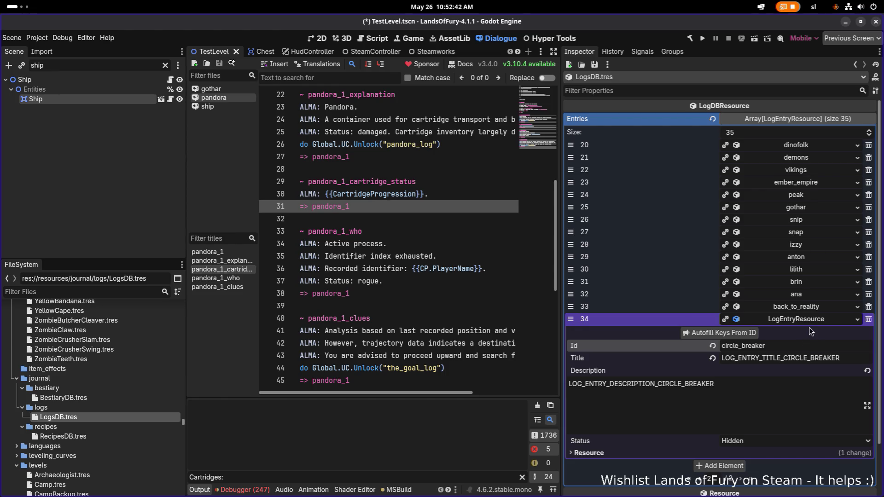
click(814, 308)
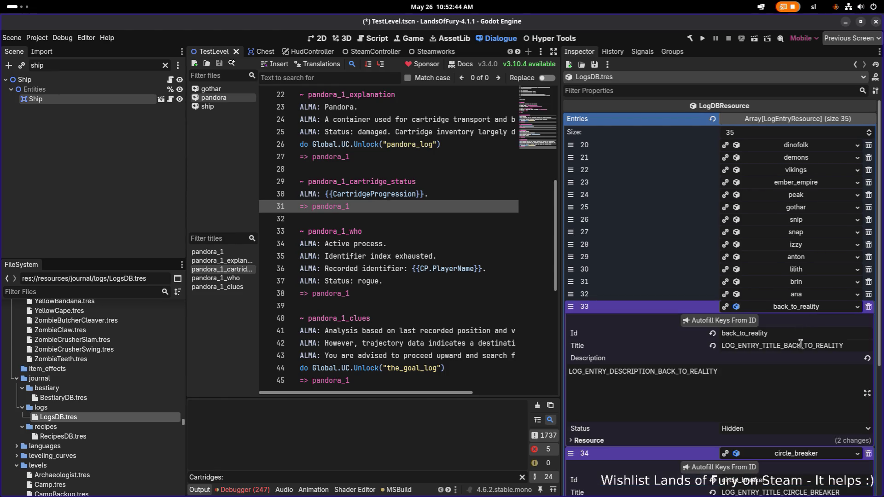
double_click(744, 333)
key(alt+Tab)
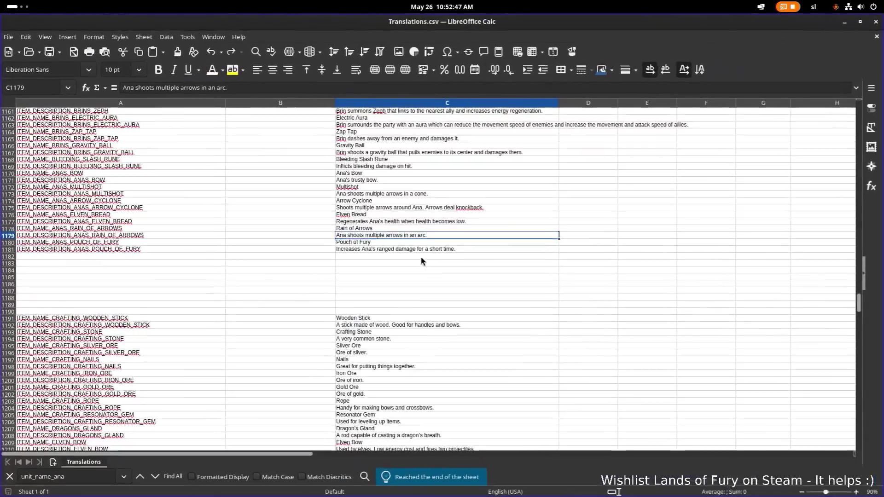
click(192, 208)
scroll(160, 264, down, 20)
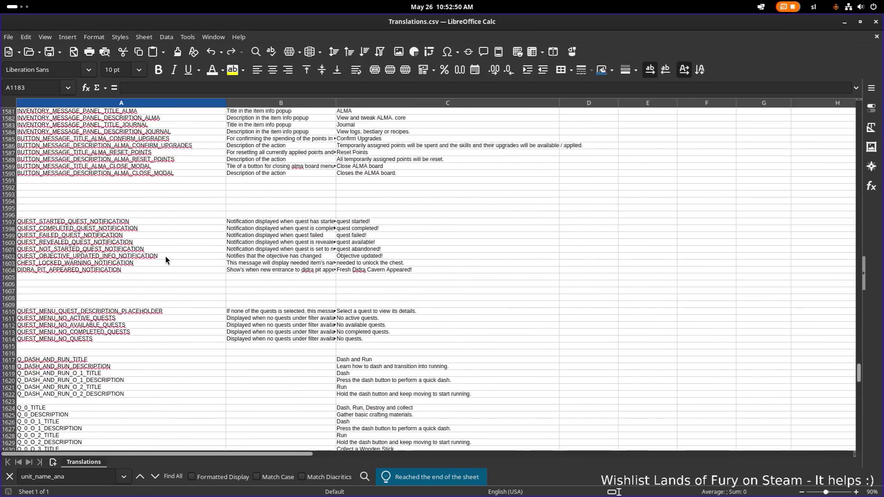
scroll(165, 256, up, 20)
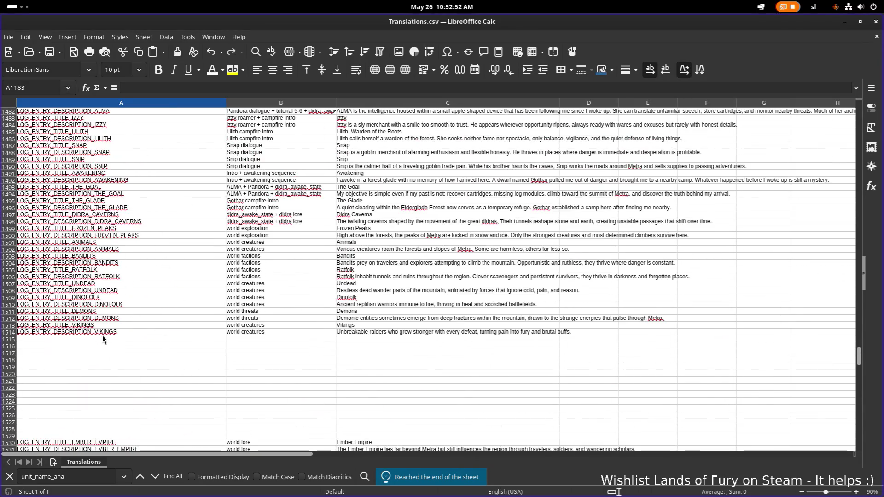
click(102, 338)
scroll(131, 322, down, 1)
key(ctrl+v)
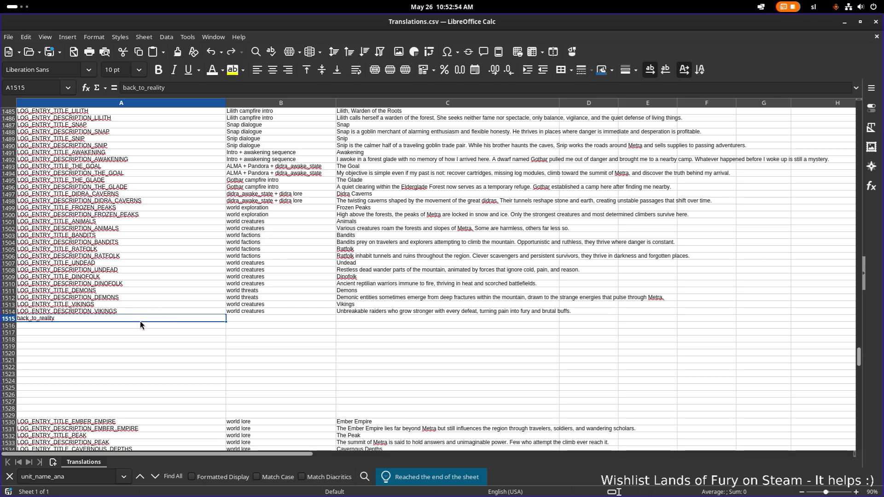
key(ctrl+z)
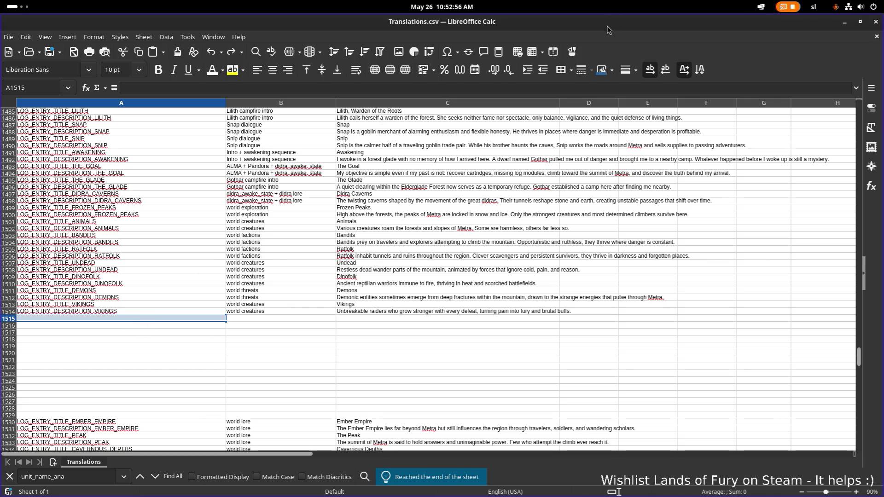
drag(442, 21, 476, 88)
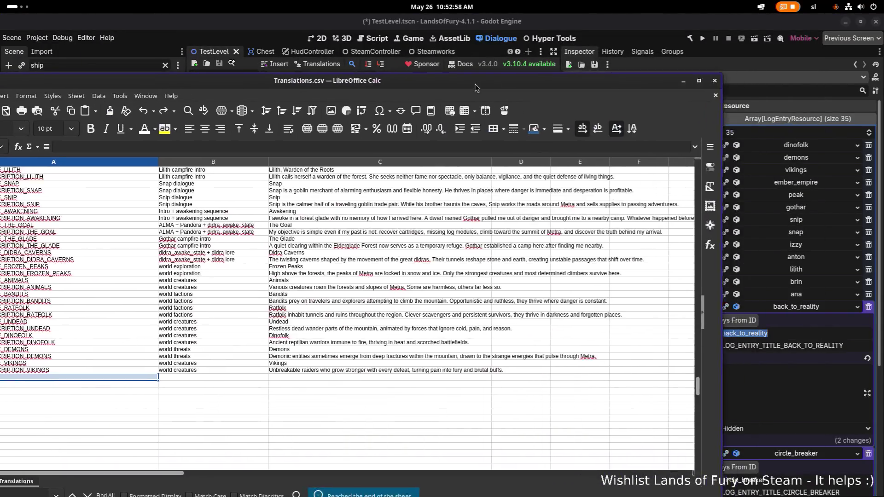
click(683, 80)
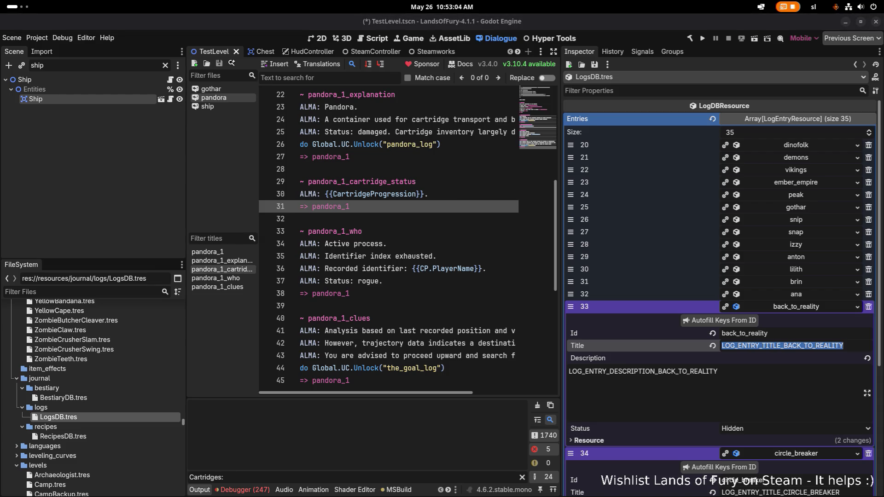
click(730, 362)
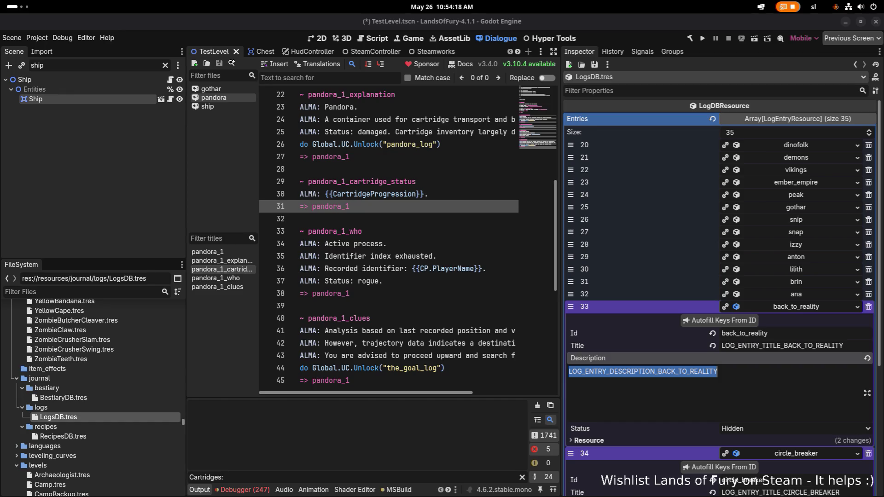
click(797, 310)
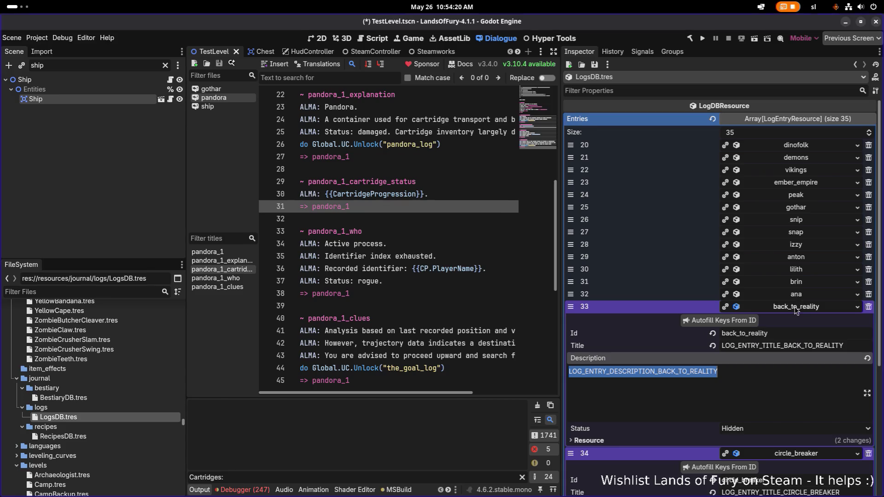
Review circle_breaker's Id, title and description keys, then collapse both log entries
click(807, 310)
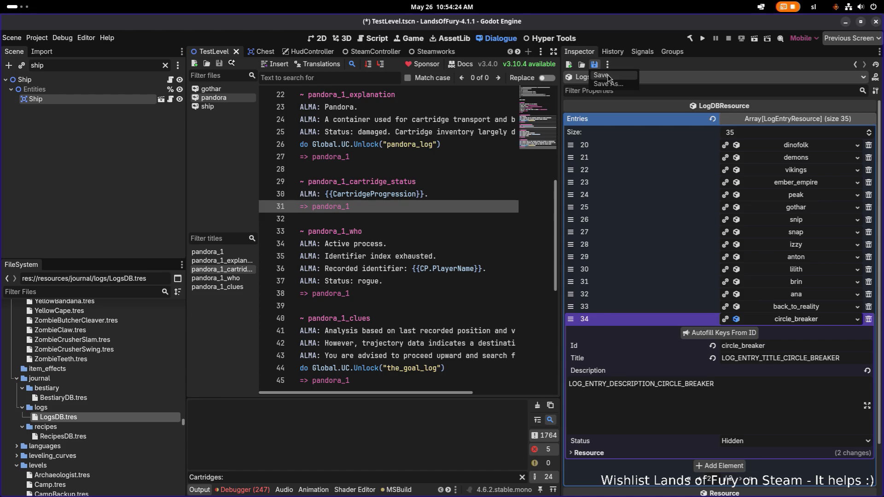
double_click(796, 345)
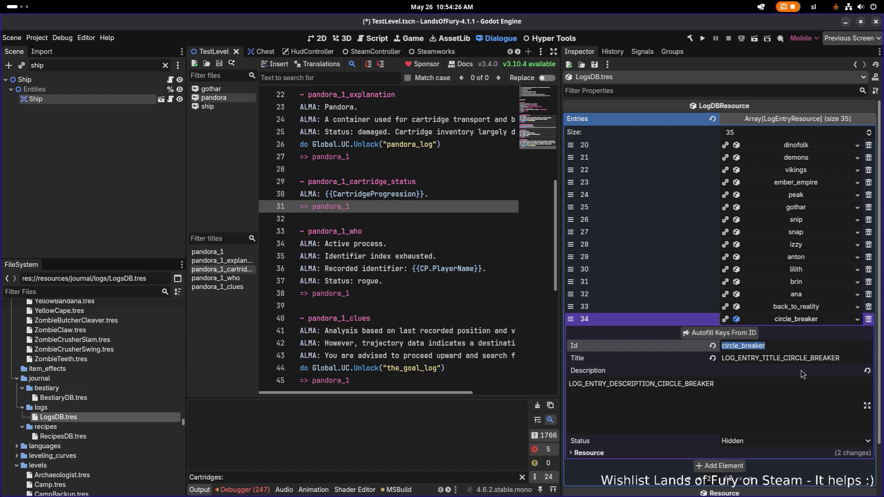
double_click(805, 358)
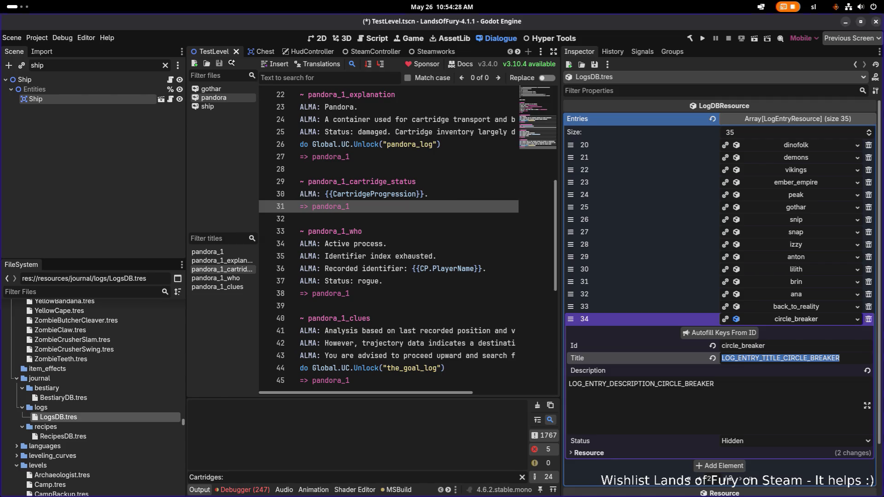
double_click(681, 388)
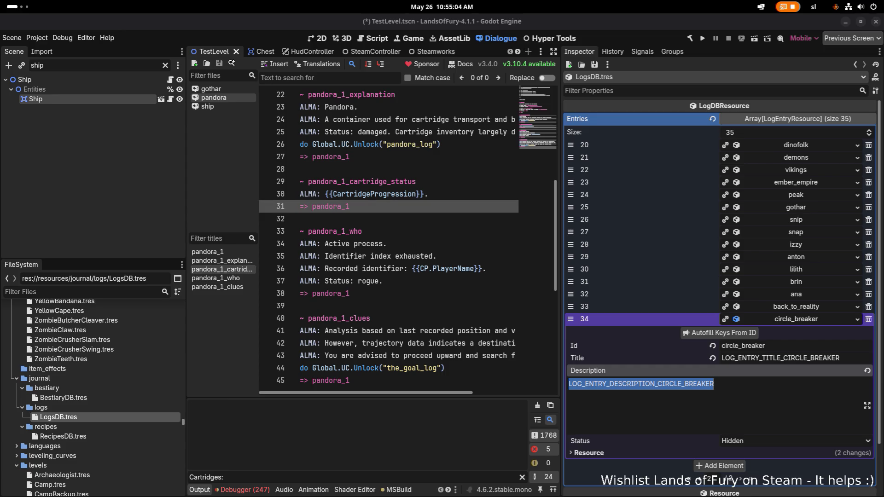
click(355, 410)
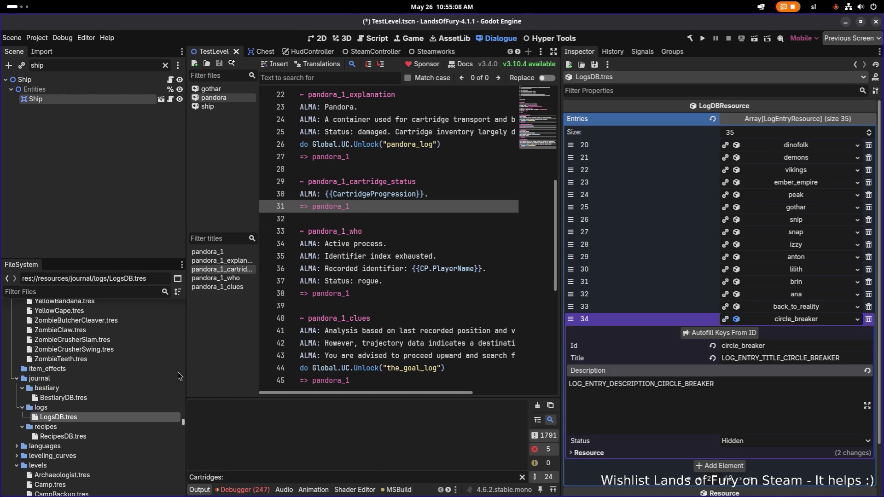
click(806, 319)
click(813, 308)
click(811, 309)
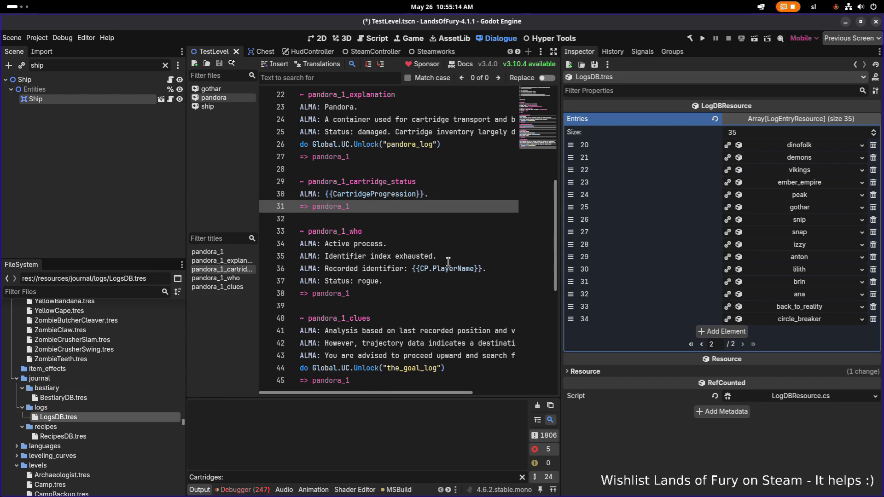
Copy the pandora_log Unlock line from line 26 into the ship dialogue after line 33
click(424, 145)
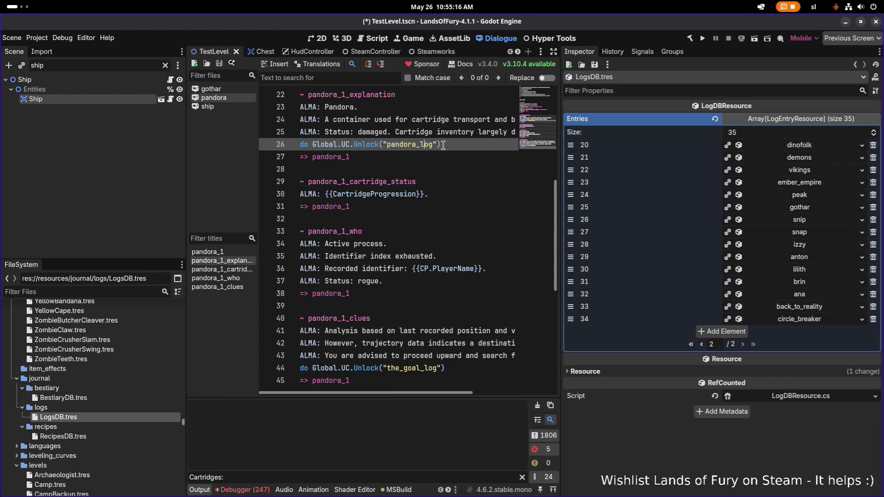
triple_click(443, 145)
key(ctrl+c)
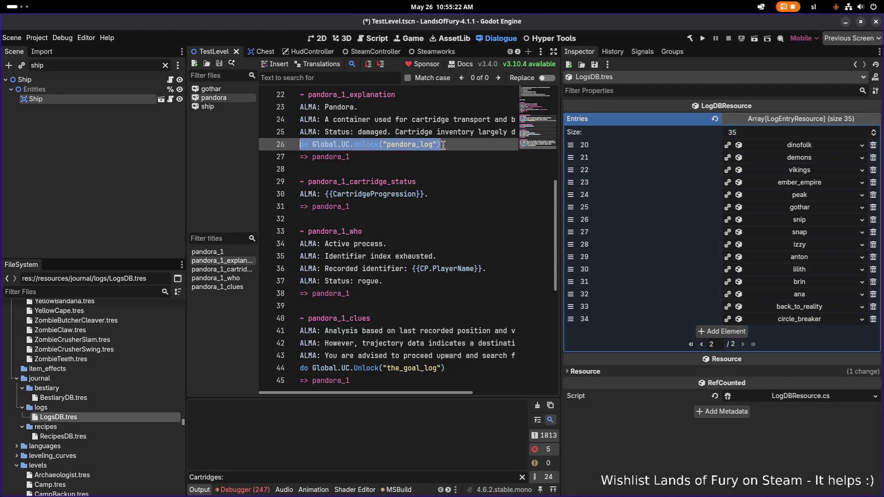
click(225, 107)
click(445, 193)
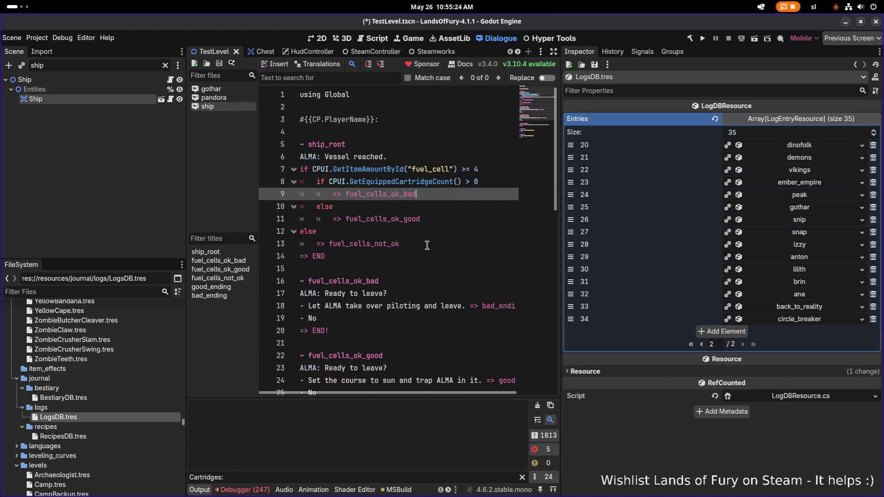
scroll(434, 260, down, 4)
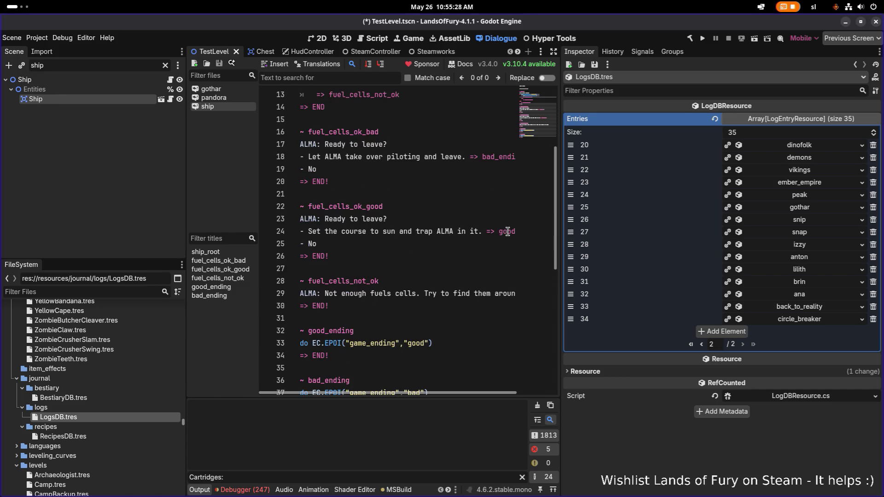
scroll(416, 281, down, 1)
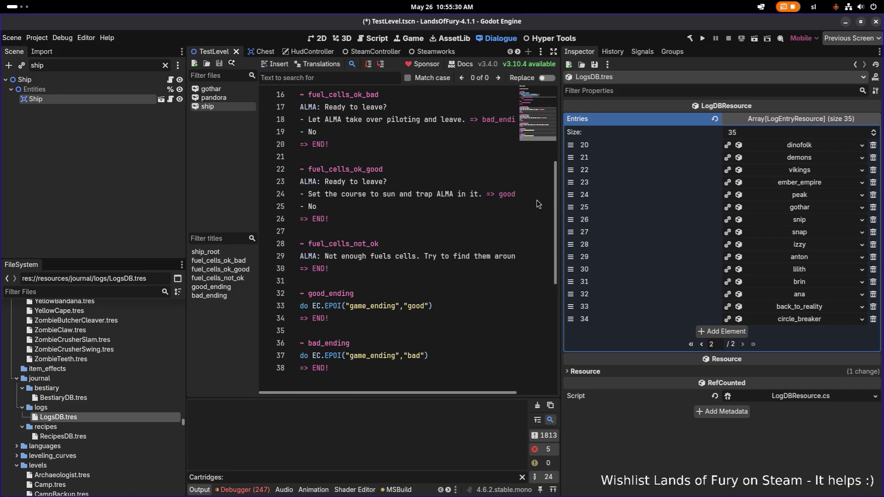
click(459, 308)
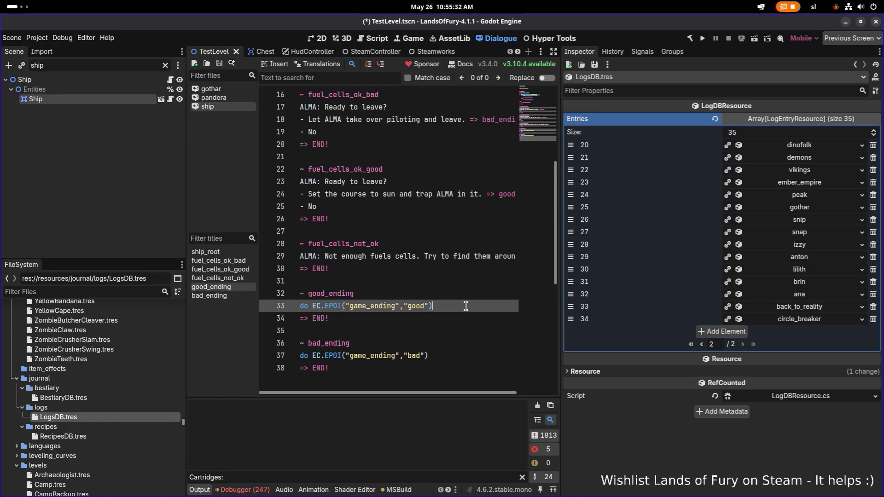
key(Return)
key(ctrl+v)
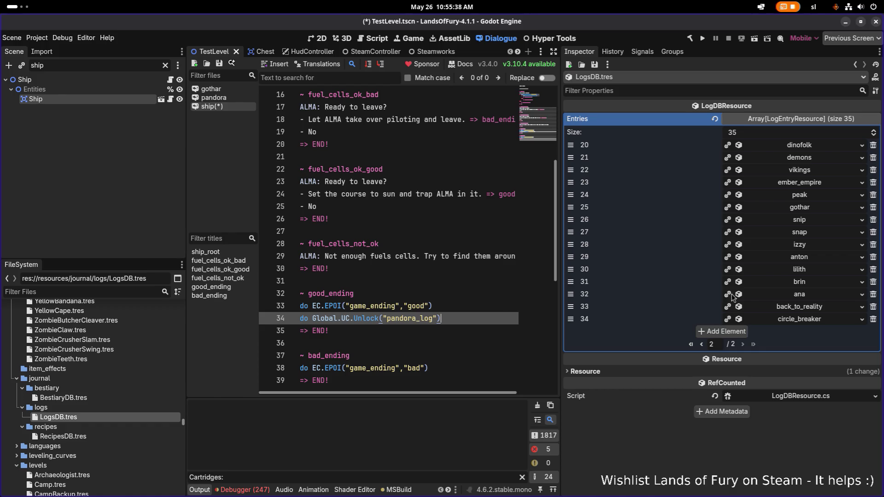
click(794, 310)
Change line 34's unlock id from pandora_log to circle_breaker_log
double_click(777, 333)
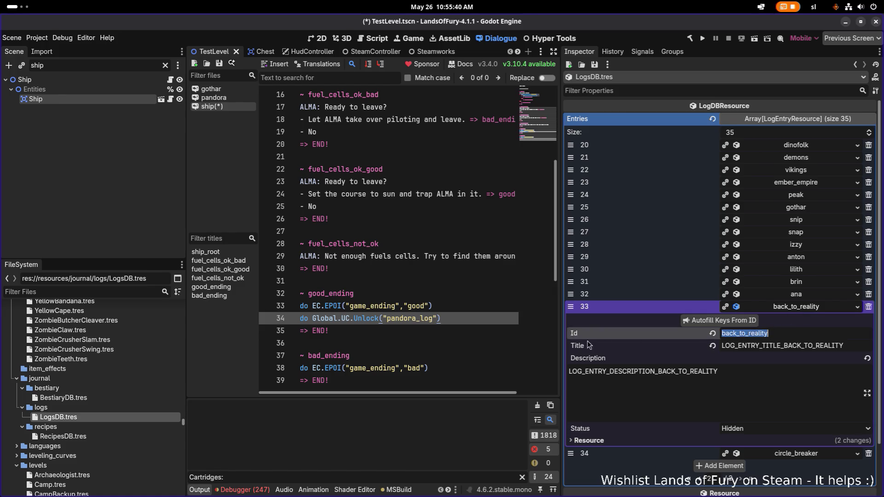
click(798, 455)
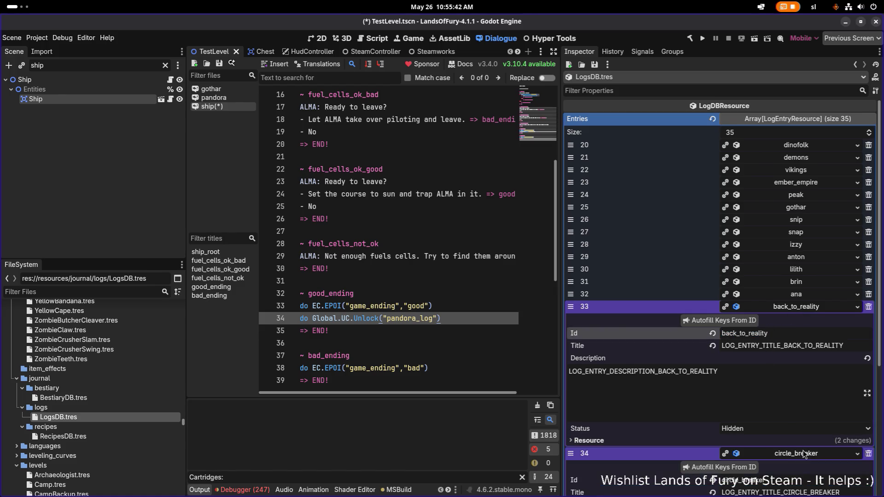
click(699, 377)
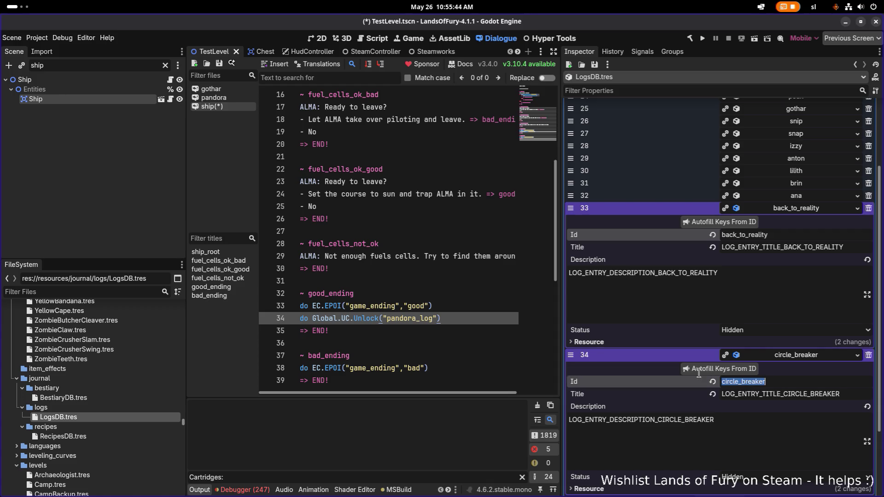
double_click(415, 321)
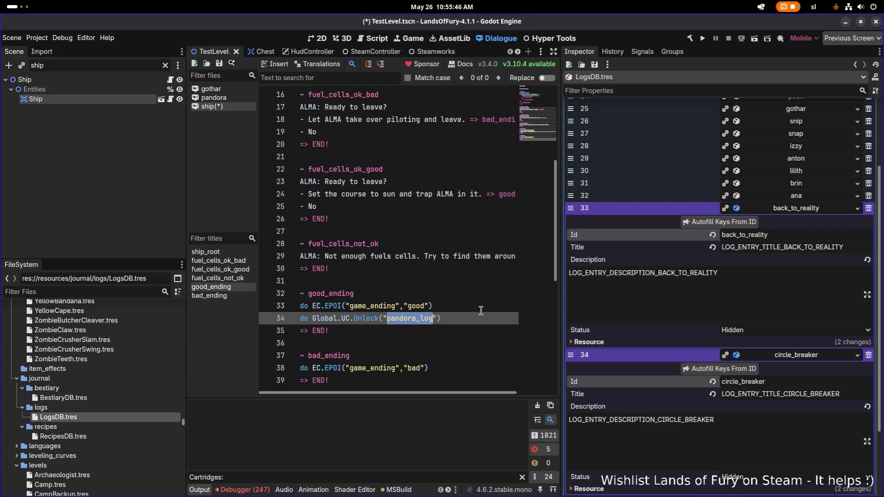
text(circle_breaker)
click(804, 211)
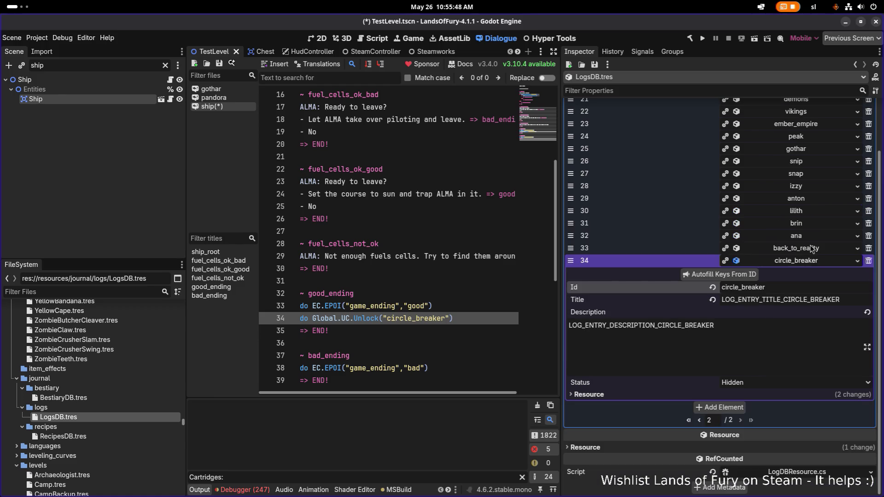
click(812, 262)
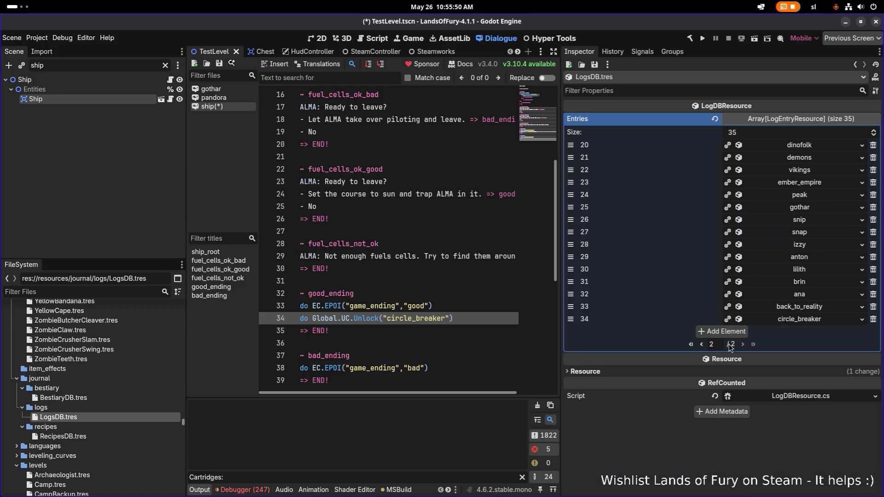
click(703, 345)
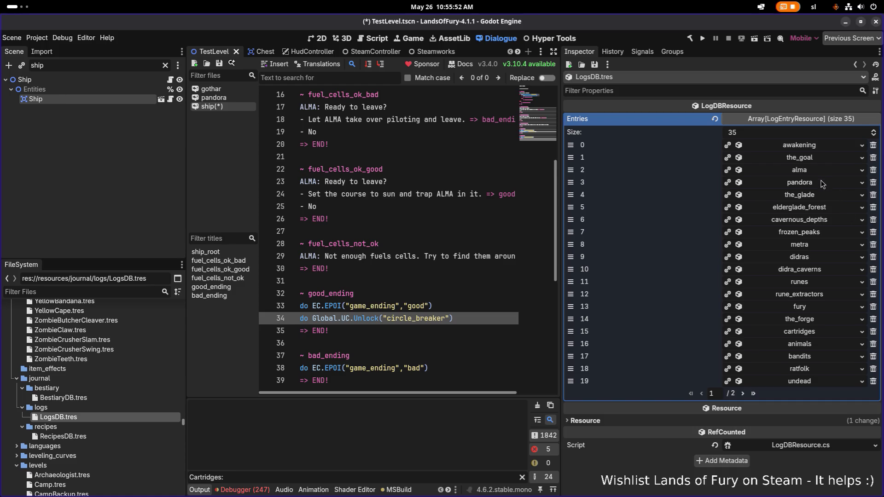
click(821, 184)
click(821, 184)
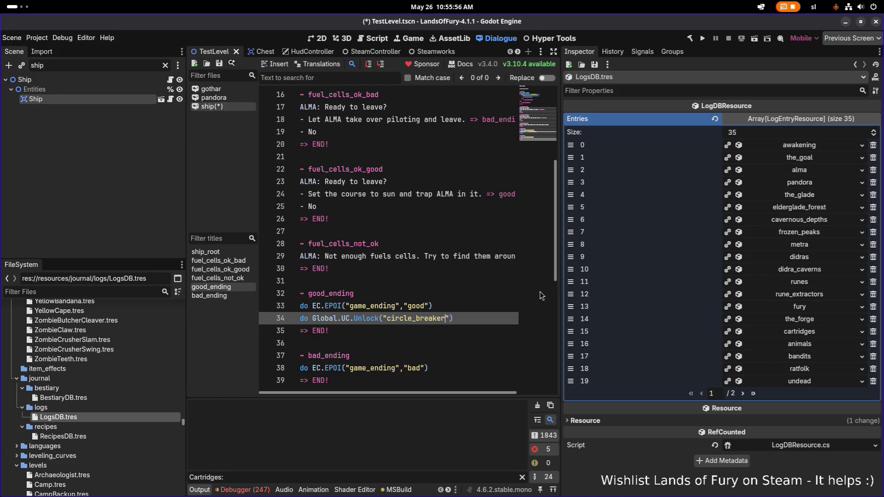
text(_log)
Copy that unlock line into bad_ending as line 39 with id back_to_reallity_log
key(End)
key(shift+Home)
key(ctrl+c)
scroll(539, 291, down, 1)
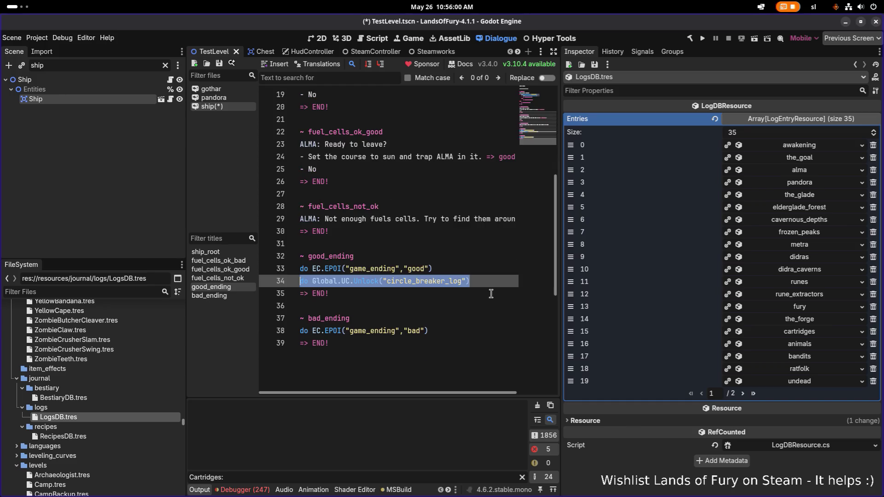
click(458, 330)
key(Return)
key(ctrl+v)
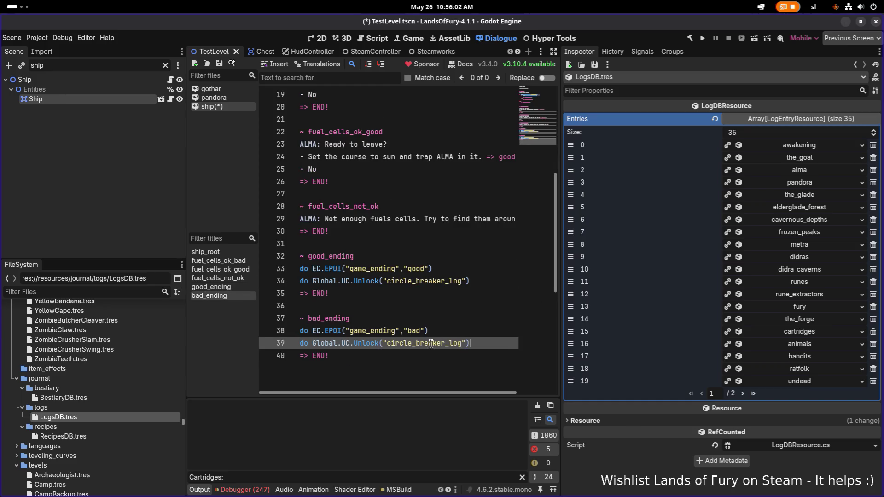
drag(386, 343, 445, 343)
text(back_to_reallity)
click(743, 394)
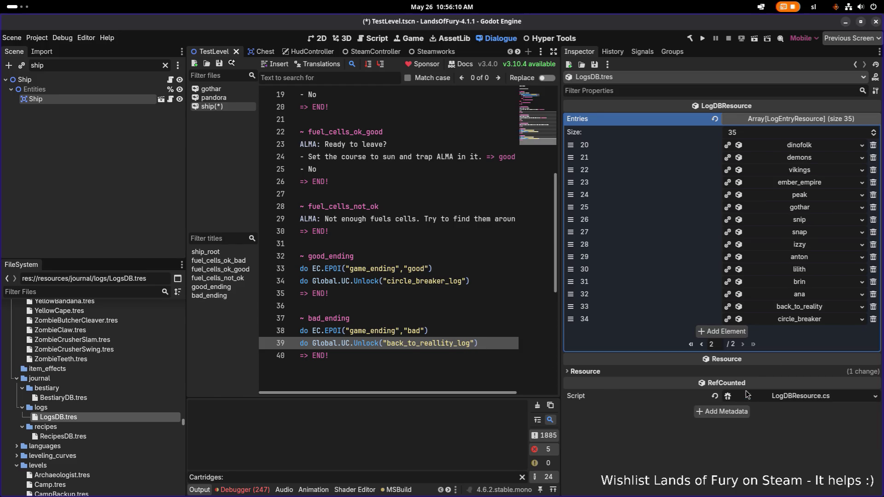
Correct line 39 to back_to_reality_log and save the ship dialogue
click(815, 307)
click(802, 338)
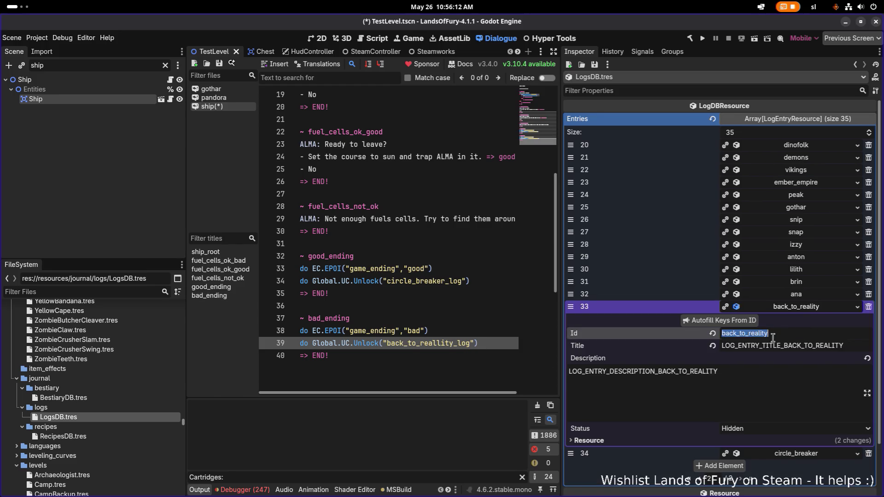
key(Left)
key(Left)
key(Left)
key(BackSpace)
key(Right)
key(Right)
key(Right)
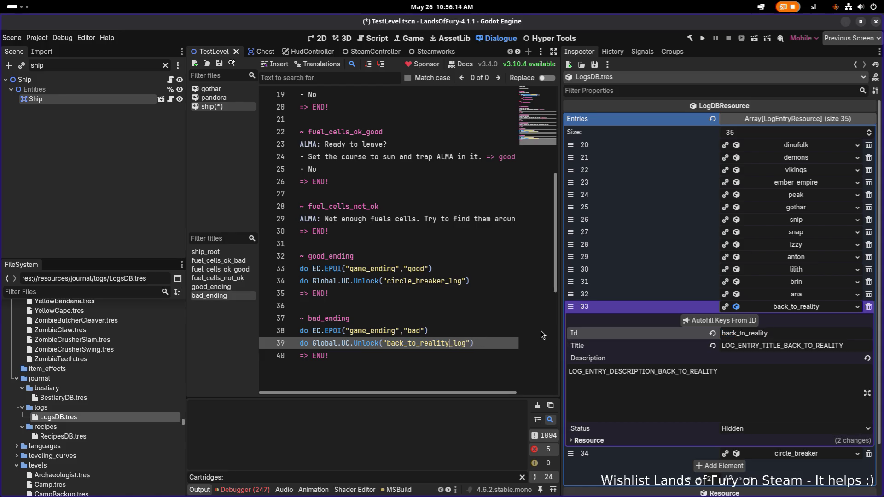
click(497, 331)
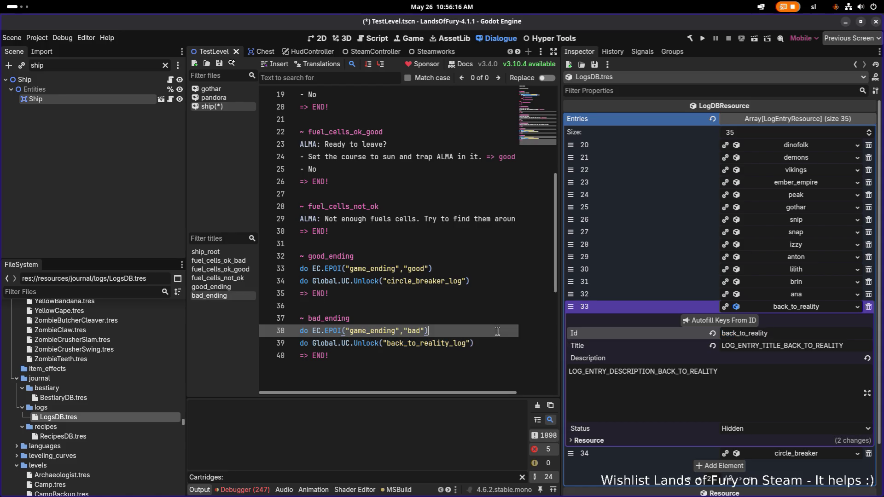
key(ctrl+s)
Filter the FileSystem for 'unlocirbrea' to find the circle breaker unlockable
click(492, 311)
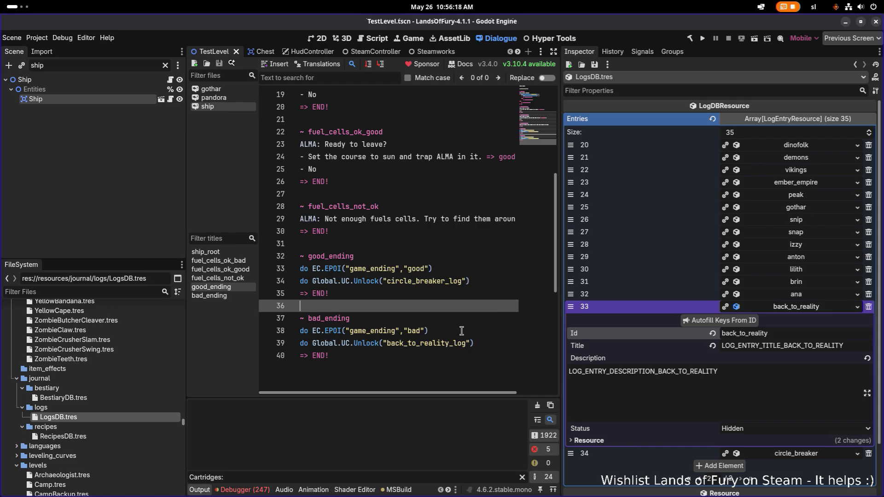
click(114, 291)
text(unlo)
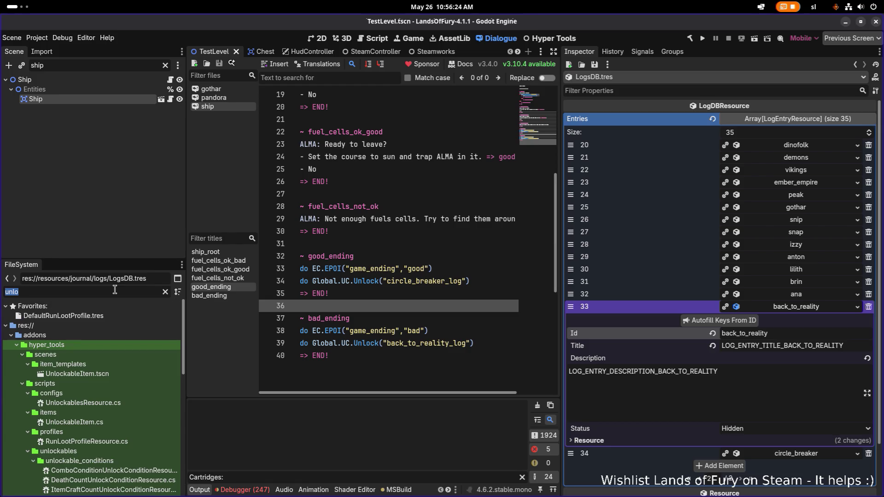
text(cir)
text(clebrea)
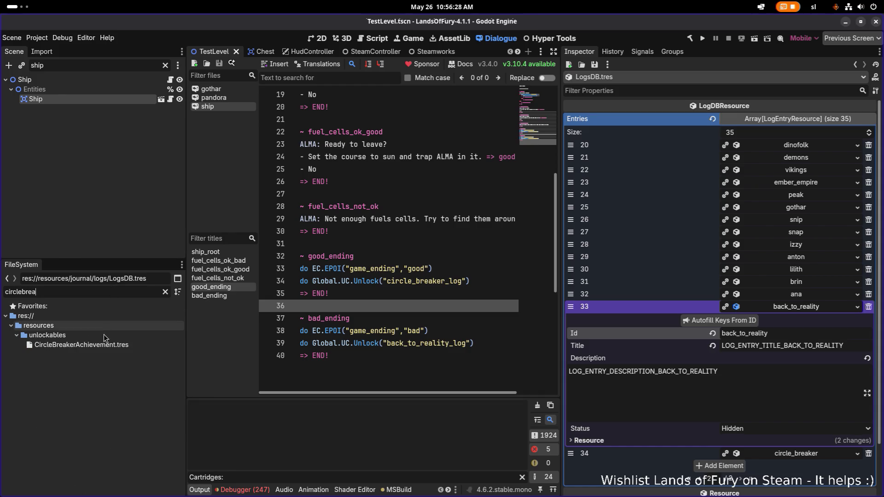
Select CircleBreakerAchievement.tres, then refilter the files by 'log.tres' to list log unlockables
key(Down)
click(165, 292)
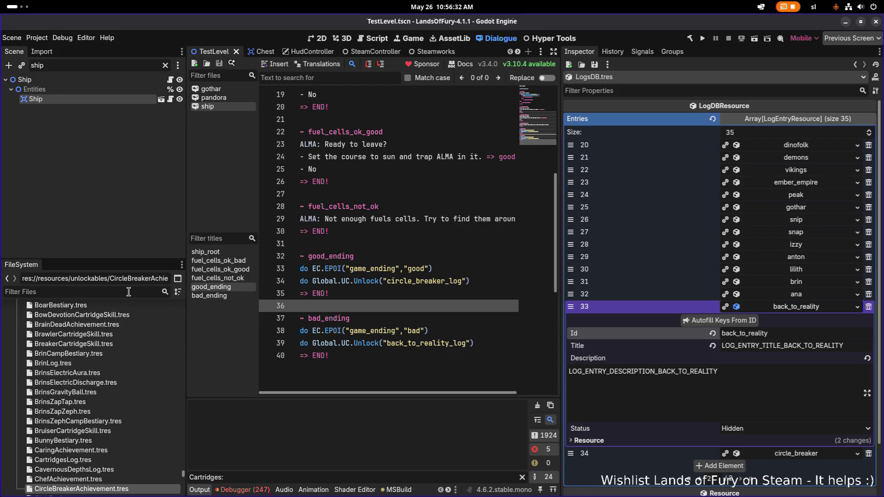
text(log.tres)
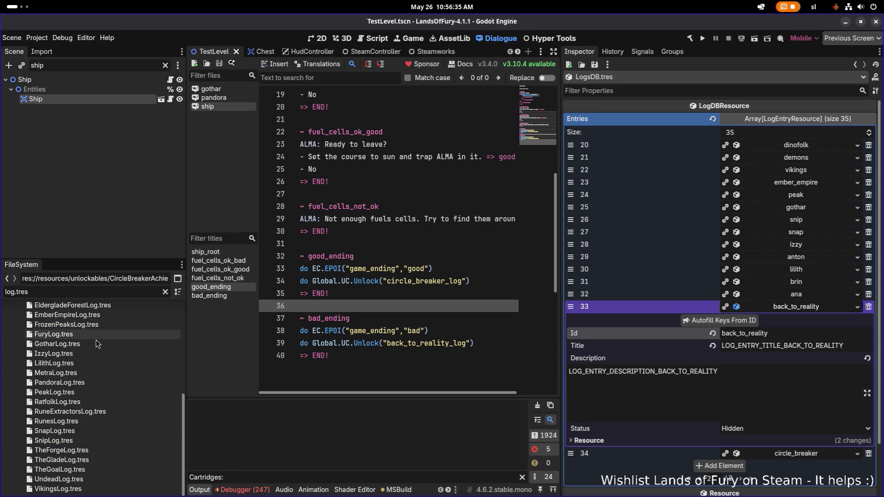
scroll(105, 341, up, 7)
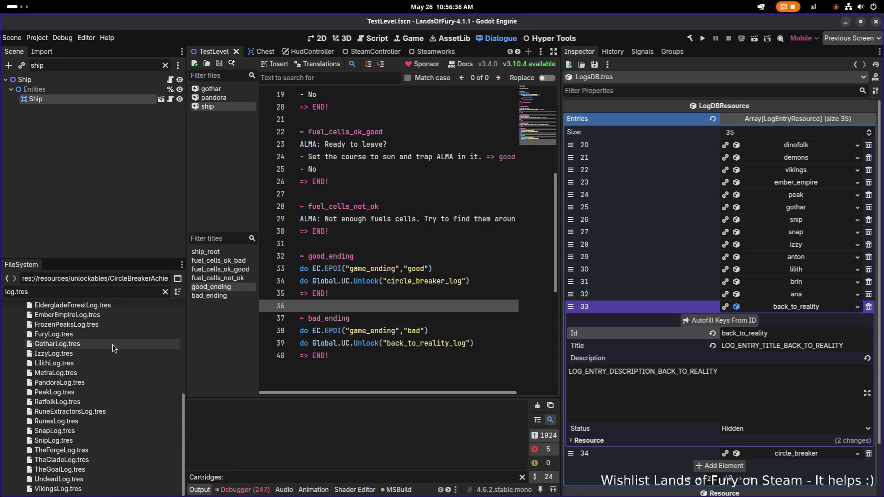
Duplicate VikingsLog.tres as BackToRealityLog.tres
scroll(112, 345, down, 5)
scroll(112, 346, up, 5)
scroll(112, 346, down, 5)
click(106, 489)
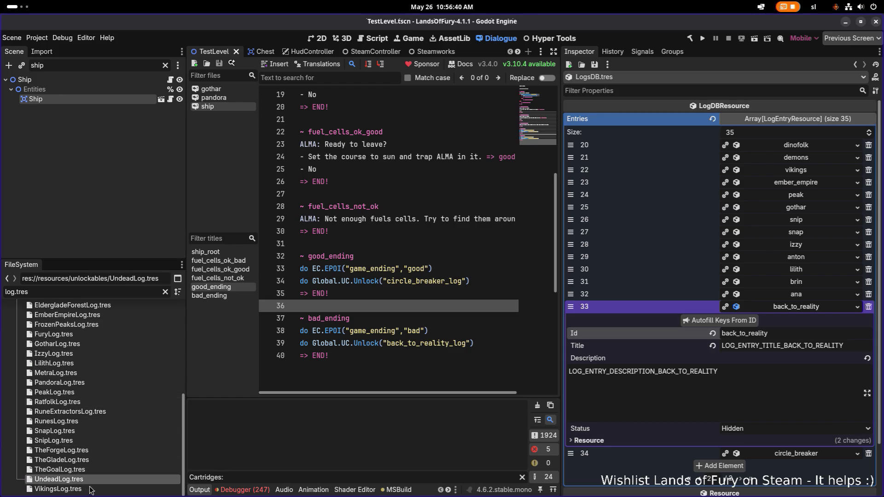
key(ctrl+d)
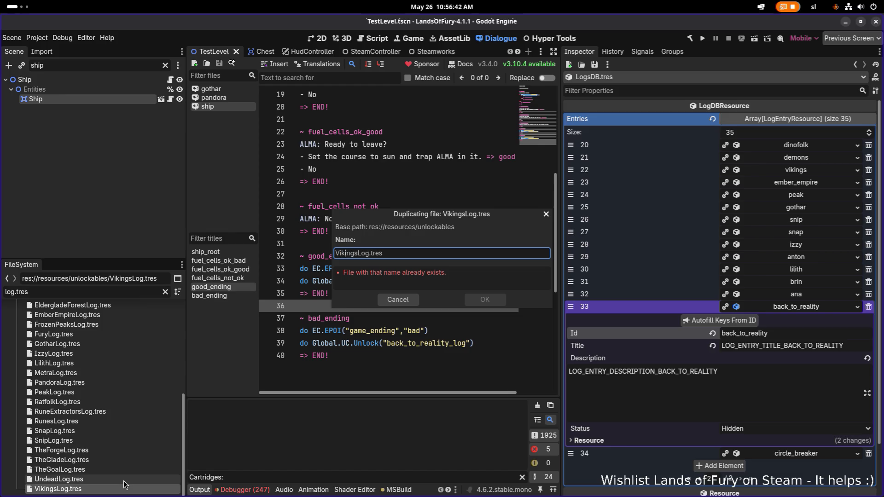
key(shift+Home)
text(B)
text(ack)
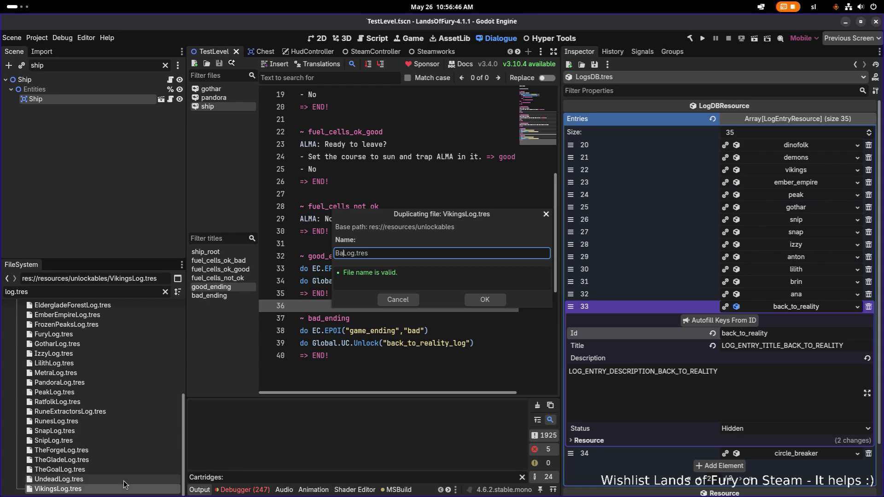
text(ToReality)
click(492, 304)
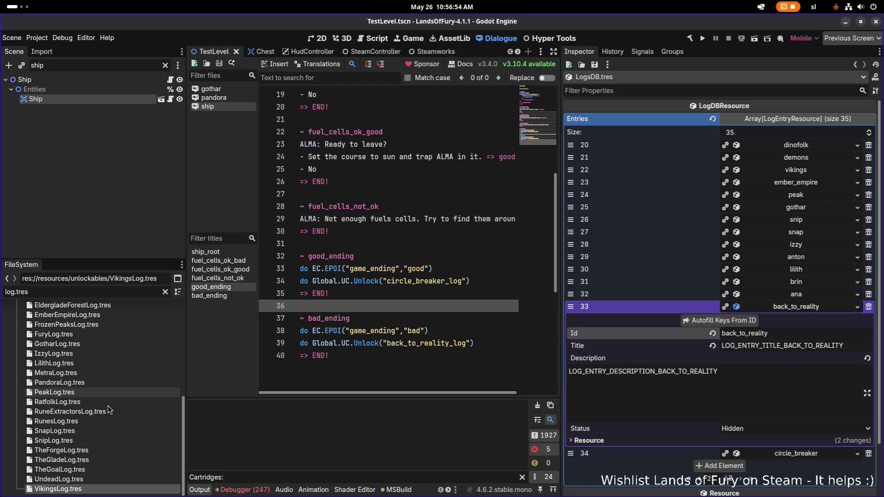
scroll(110, 327, up, 5)
scroll(110, 328, up, 2)
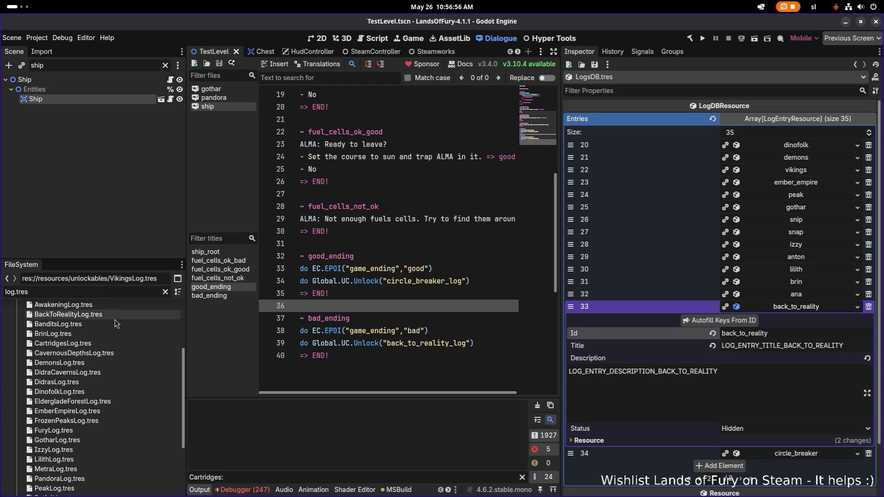
scroll(107, 328, up, 2)
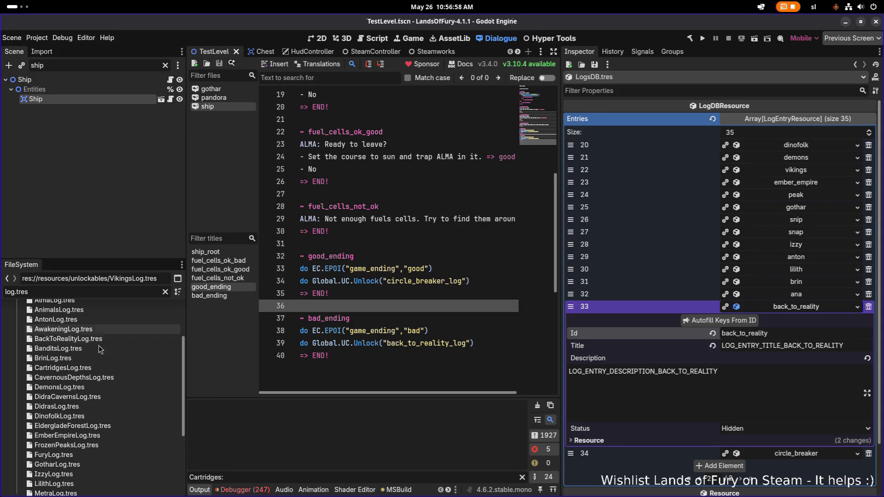
Open BackToRealityLog.tres and change its Id from vikings_log to back_to_reality_log
click(100, 339)
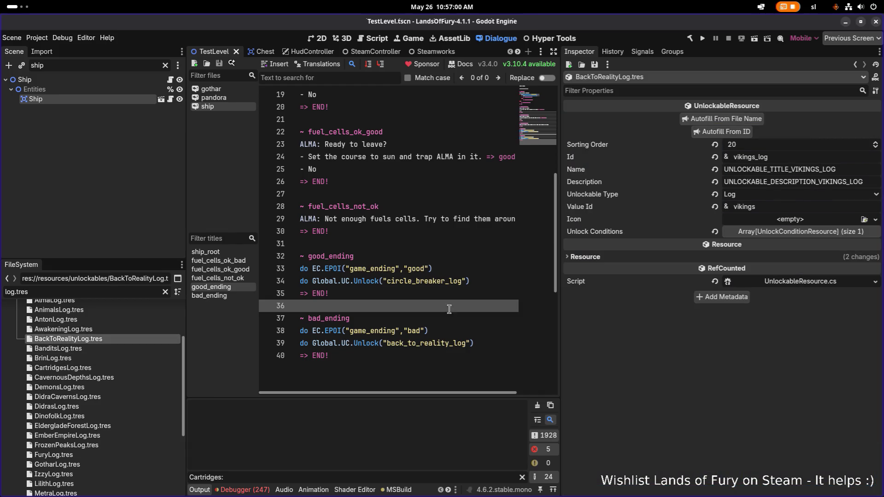
click(772, 205)
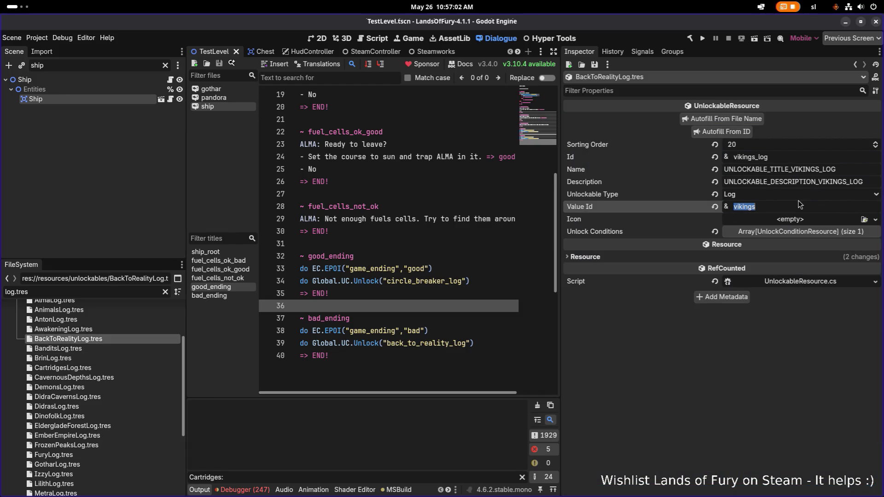
drag(756, 157, 721, 158)
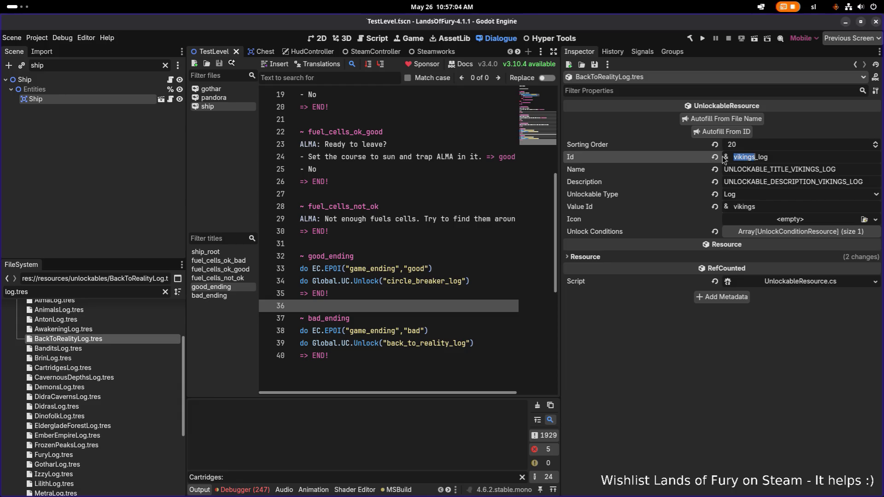
text(back)
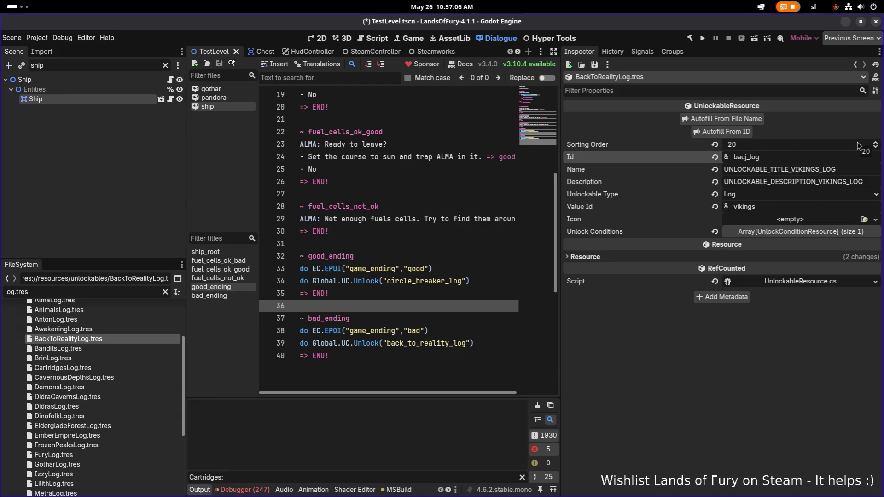
text(_to_reali)
text(ty)
Autofill name, description and Value Id from the Id, trim Value Id to back_to_reality, and save
click(741, 133)
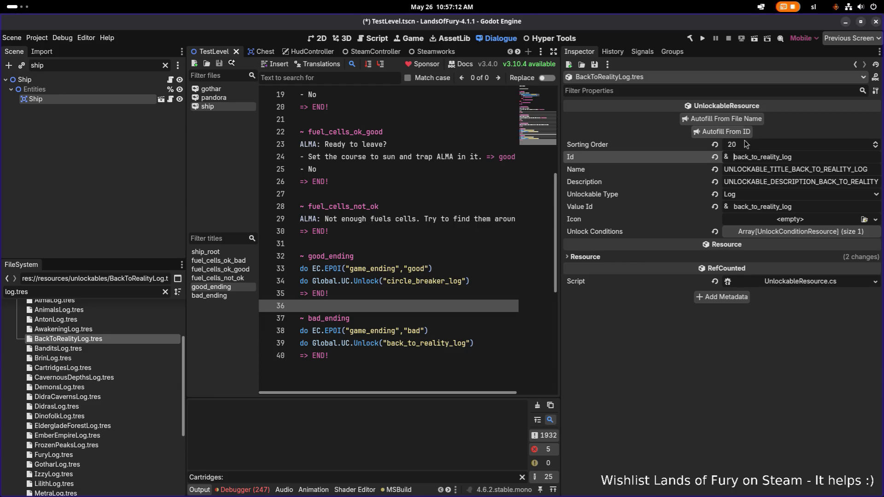
drag(778, 207, 861, 201)
key(BackSpace)
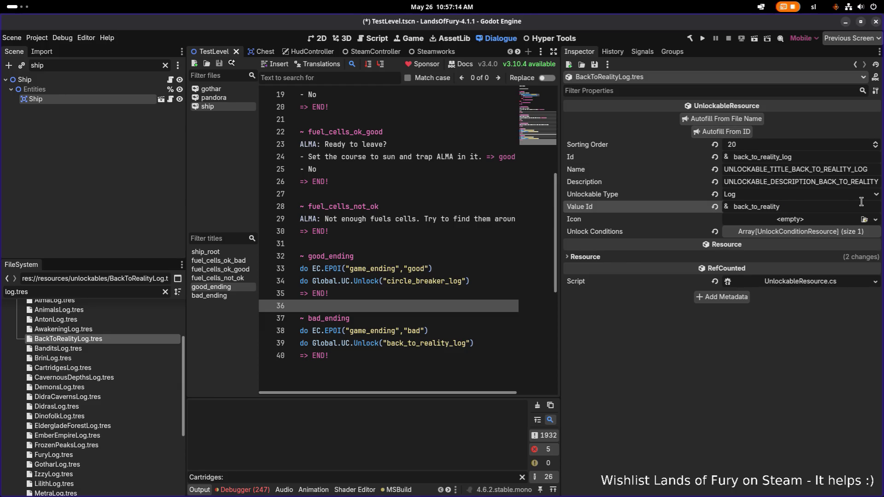
key(ctrl+s)
Copy the UNLOCKABLE_TITLE_BACK_TO_REALITY_LOG name key and set Sorting Order to 50
double_click(825, 169)
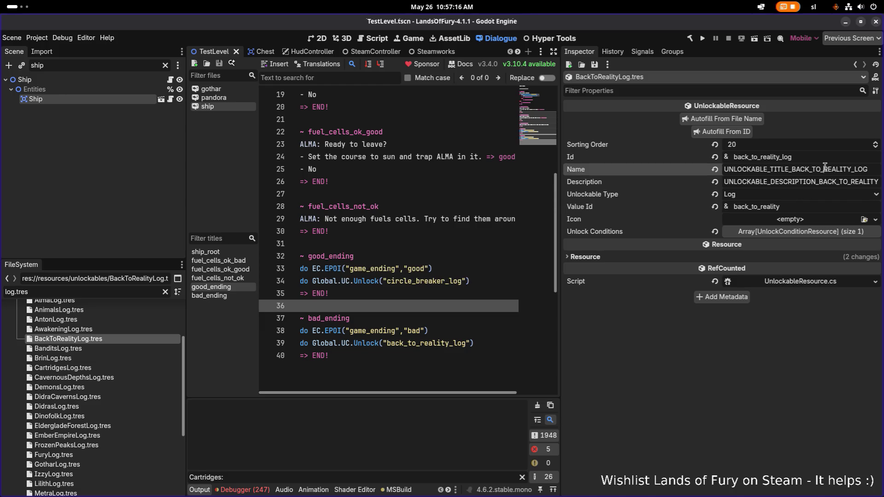
click(802, 231)
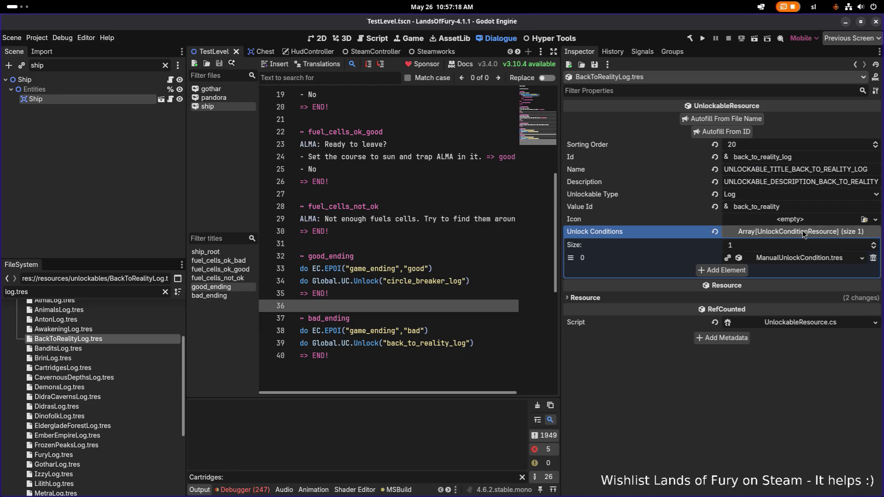
click(803, 231)
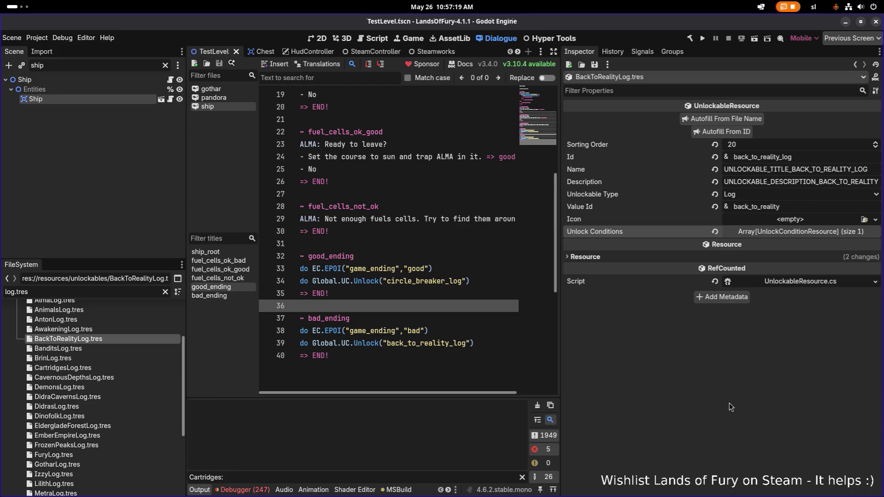
double_click(814, 169)
key(alt+Tab)
click(769, 142)
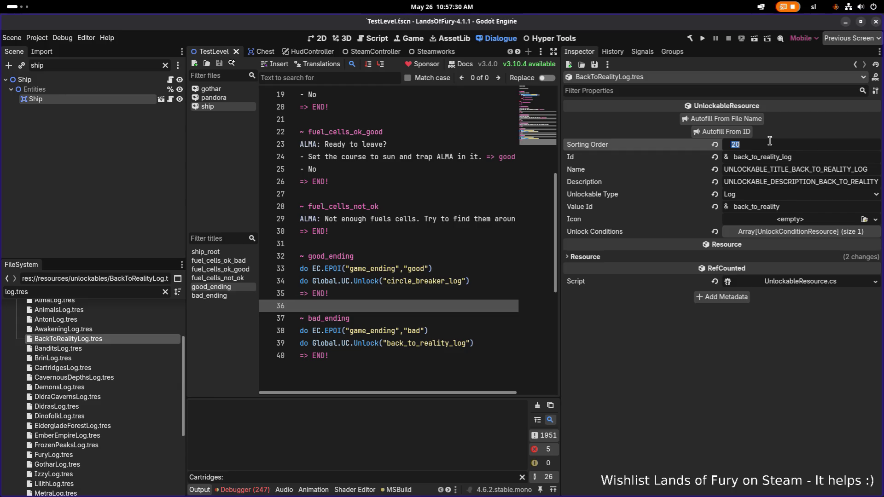
text(50)
key(Return)
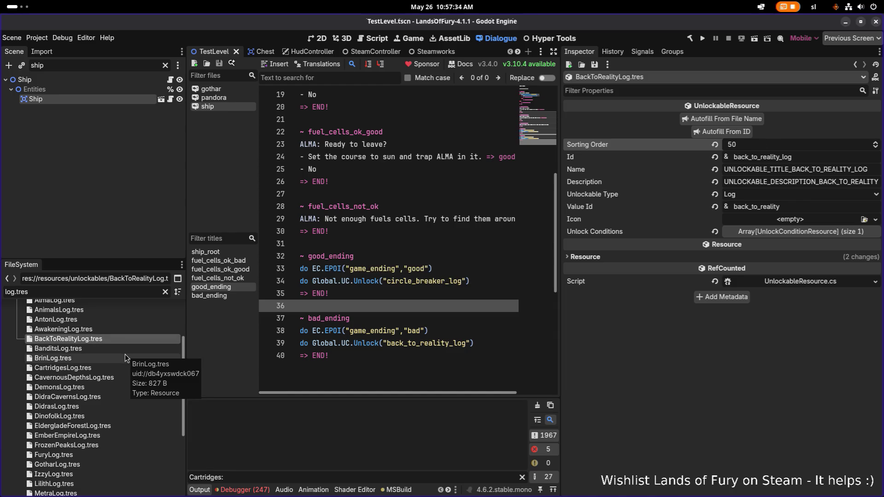
key(alt+Tab)
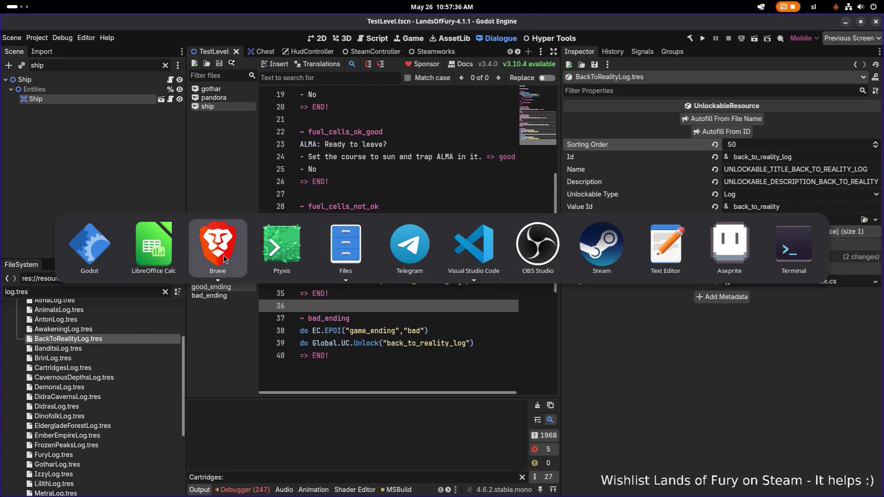
In Translations.csv, search for the title key and locate the end of the unlockable rows
key(Escape)
key(alt+Tab)
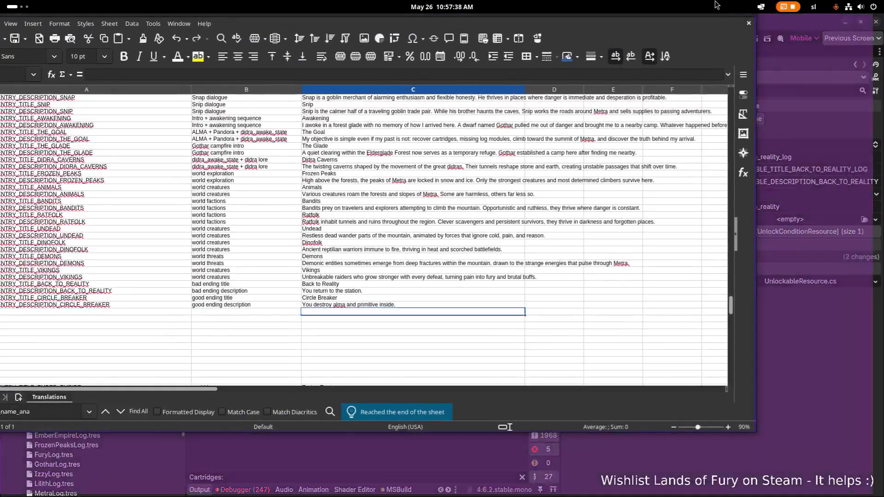
click(484, 289)
key(ctrl+v)
key(Return)
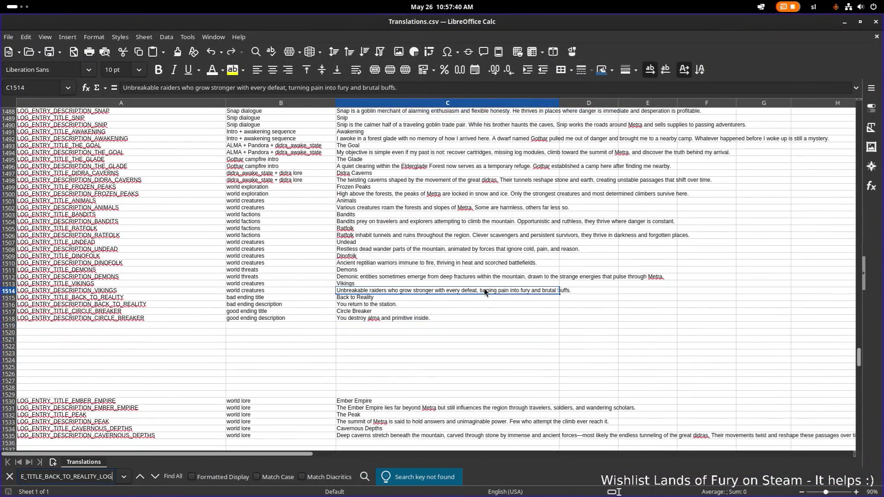
key(ctrl+a)
key(ctrl+c)
click(179, 341)
scroll(179, 341, down, 2)
scroll(179, 341, up, 20)
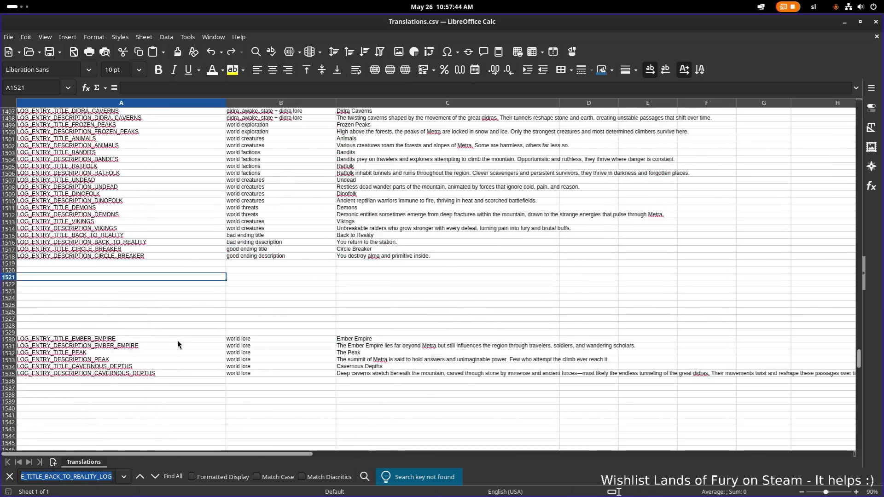
scroll(177, 344, up, 20)
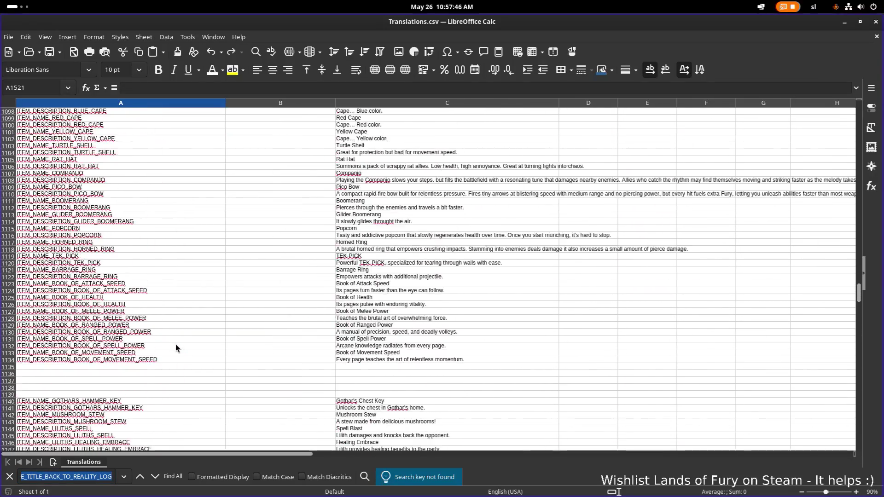
scroll(175, 344, up, 20)
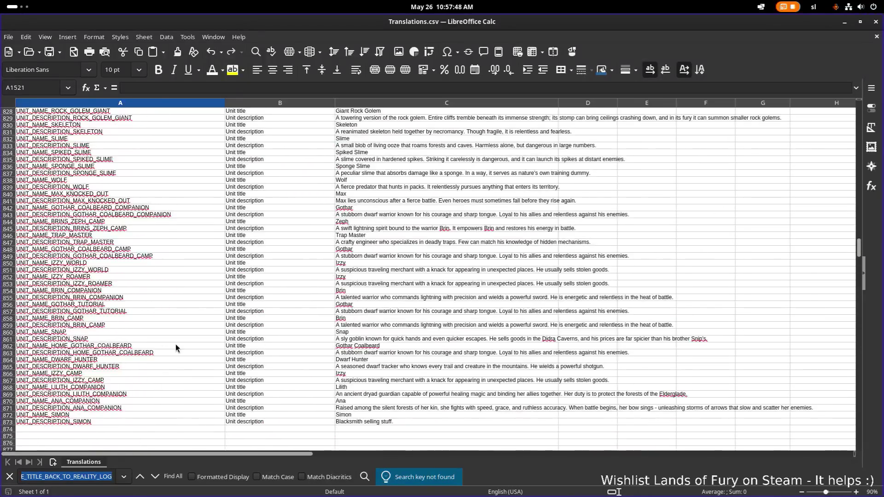
scroll(175, 344, down, 19)
Add UNLOCKABLE_TITLE_BACK_TO_REALITY_LOG in A701 and UNLOCKABLE_DESCRIPTION_BACK_TO_REALITY_LOG in A702
click(159, 312)
key(ctrl+v)
click(171, 317)
key(ctrl+v)
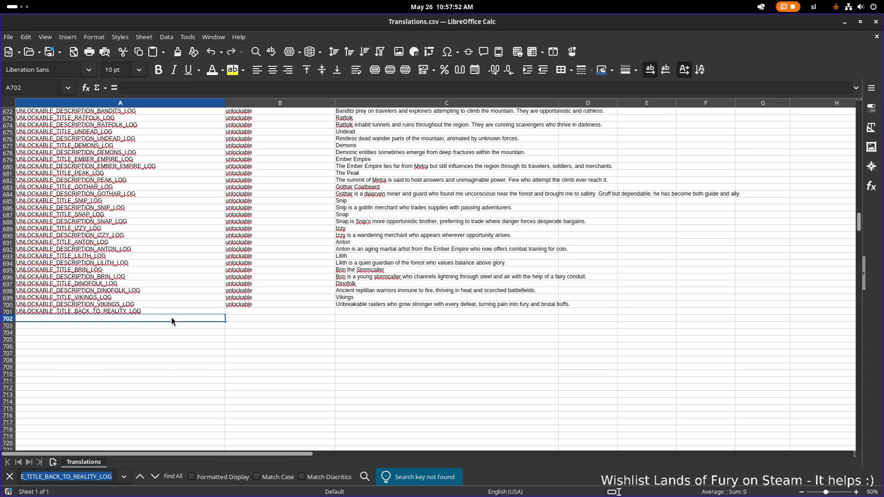
double_click(70, 318)
key(shift+Left)
key(shift+Left)
key(shift+Left)
text(DESCRIPTION)
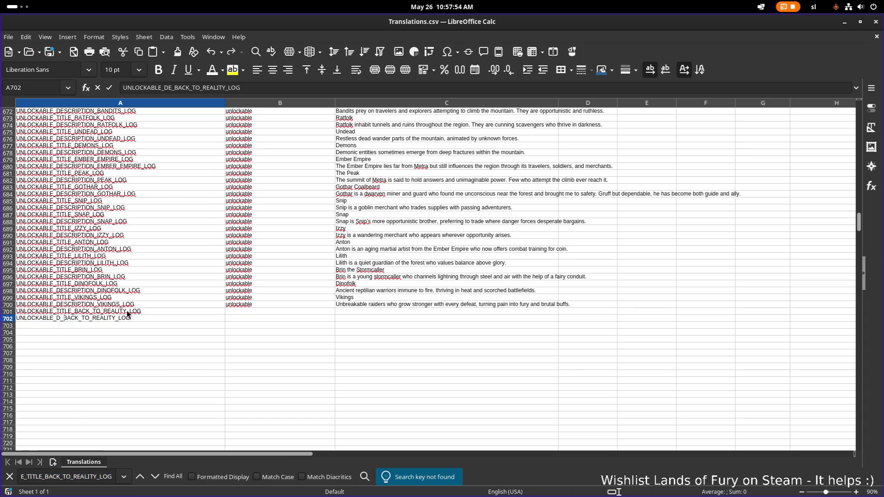
Fill B701:B702 with 'unlockable' and enter 'Back to Reality' in C701
click(276, 303)
key(ctrl+c)
click(267, 312)
key(ctrl+v)
click(263, 318)
key(ctrl+v)
click(368, 312)
text(Back to Reality)
key(Tab)
Copy the A701 title key into A703 and return to Godot Engine
key(Return)
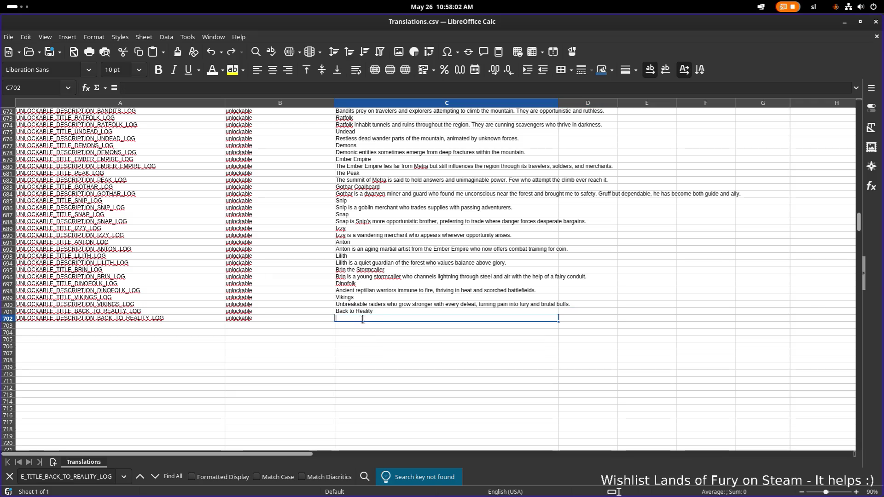
click(164, 311)
key(ctrl+c)
click(139, 326)
key(ctrl+v)
double_click(93, 324)
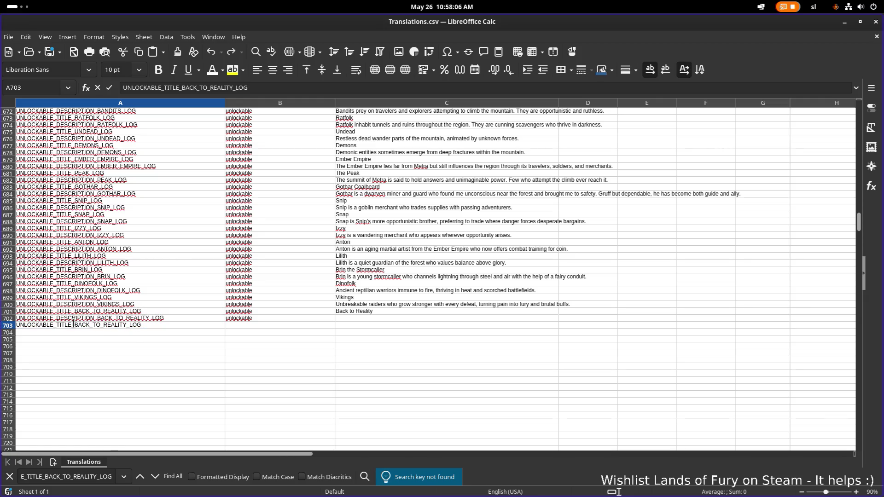
key(alt+Tab)
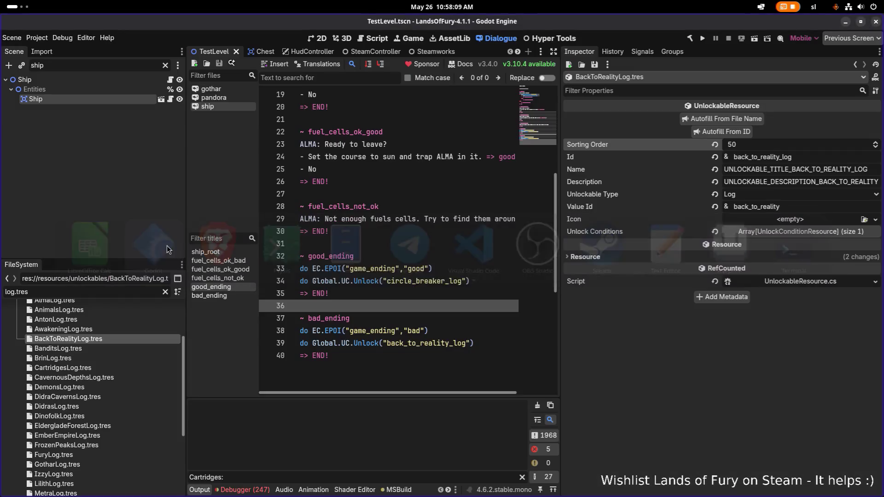
click(166, 246)
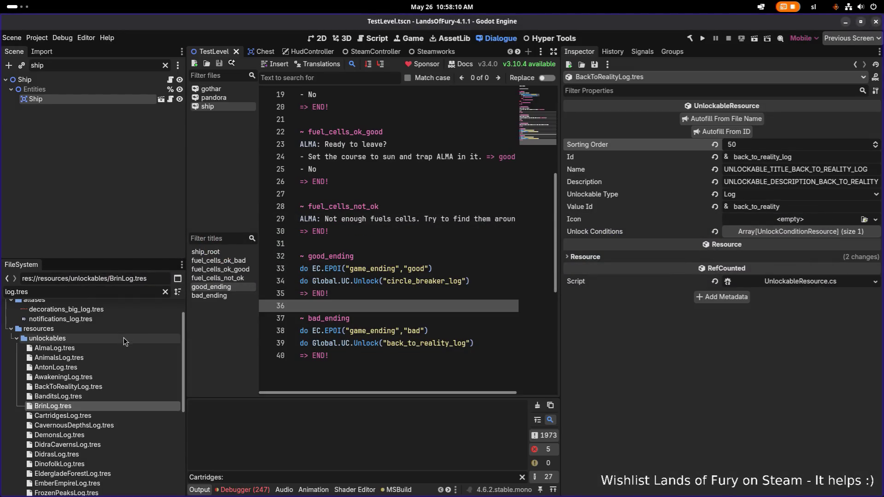
Duplicate BackToRealityLog.tres as CircleBreakerLog.tres and open the copy
click(112, 390)
key(ctrl+d)
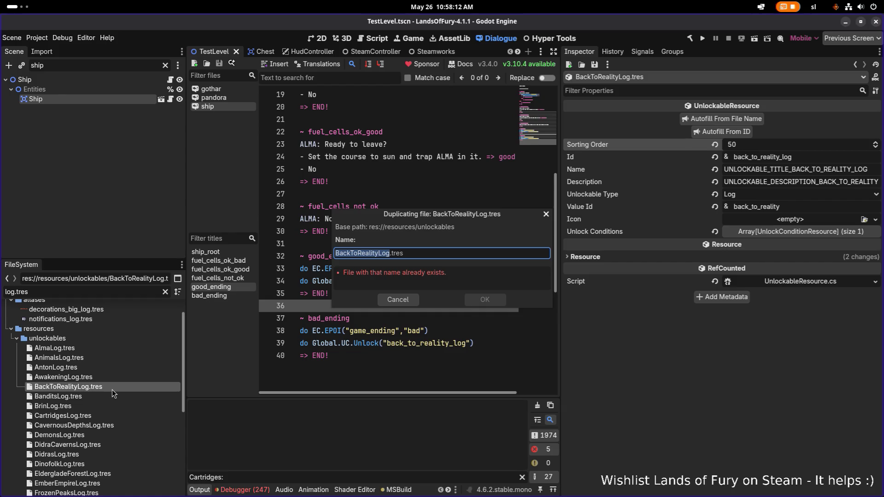
key(Left)
key(shift+Home)
text(CircleBreaker)
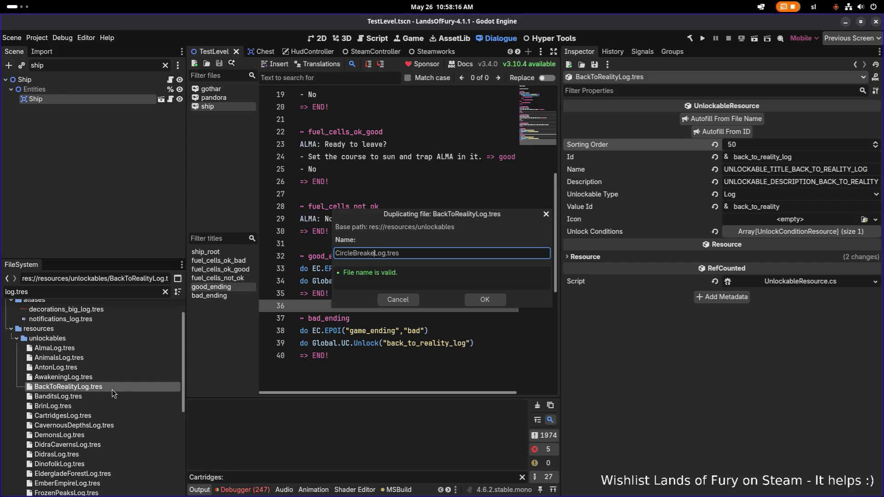
key(Return)
click(97, 435)
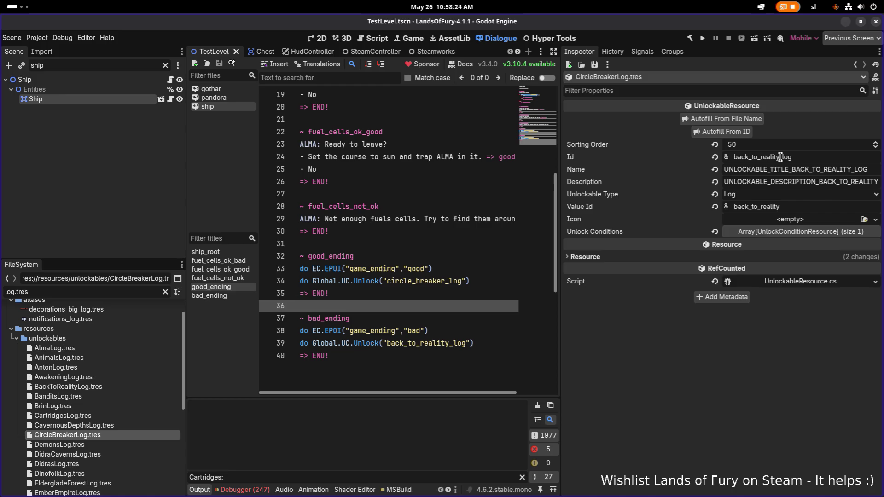
Replace the copy's Id with the new circle breaker log Id
drag(793, 157, 758, 157)
key(ctrl+a)
text(ci)
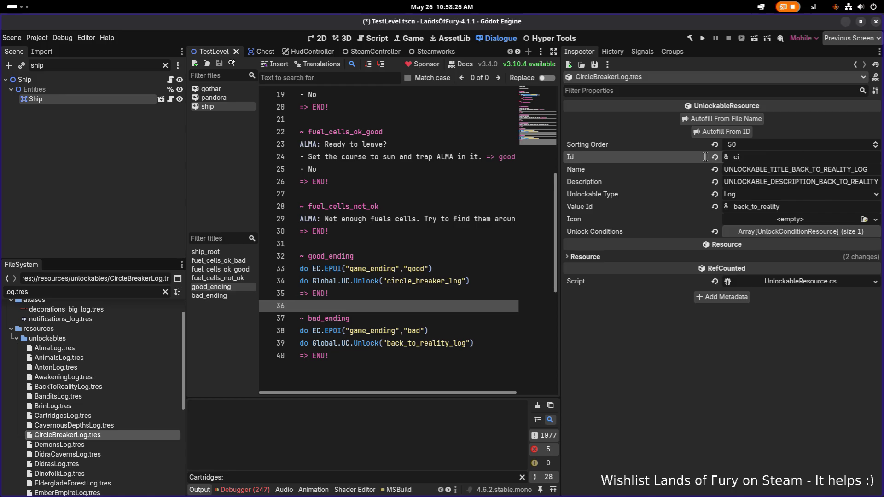
text(rclereaker)
text(log)
Autofill keys from the Id, trim Value Id to circle_breake, and save
click(733, 131)
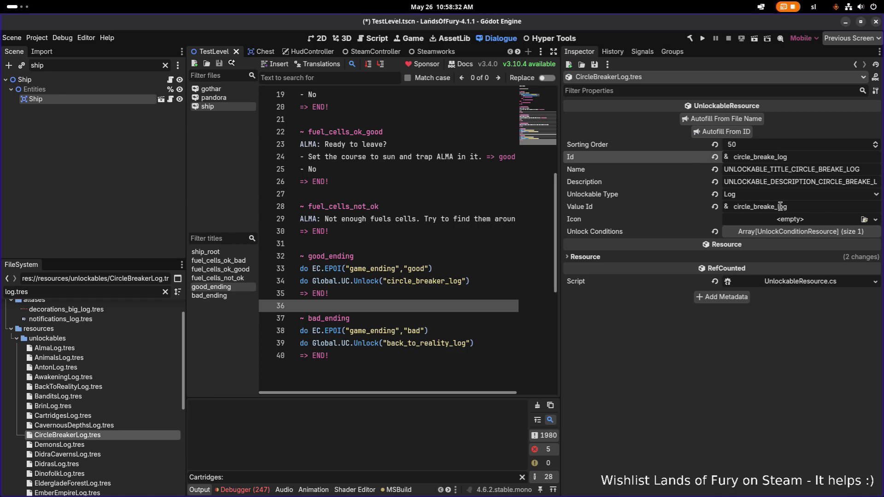
drag(772, 208, 882, 207)
key(BackSpace)
key(ctrl+s)
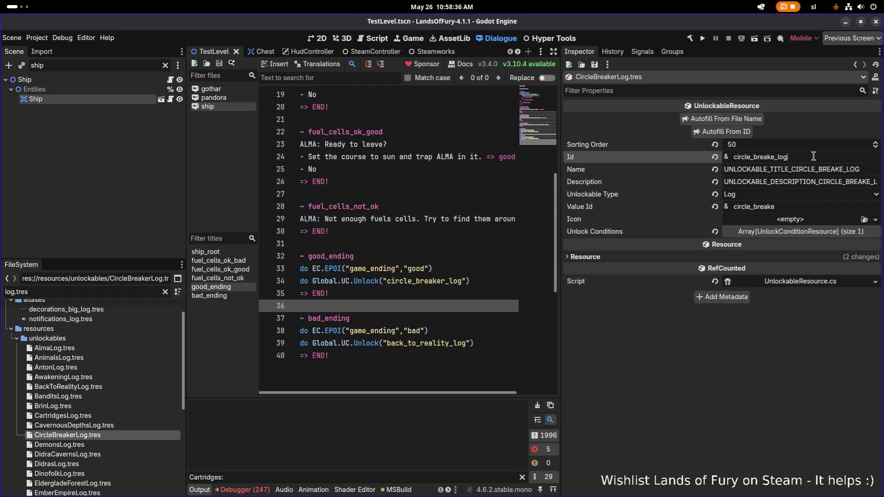
double_click(817, 170)
key(alt+Tab)
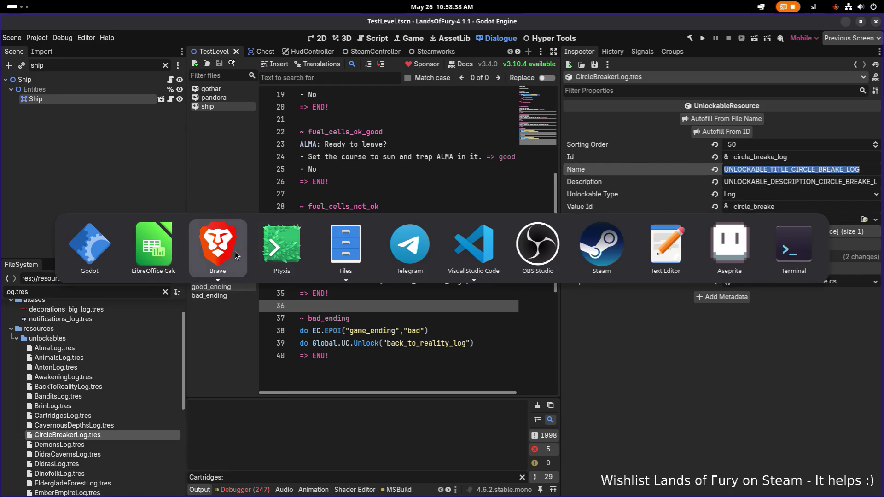
Paste the CIRCLE_BREAKE_LOG title key into column A of Translations.csv
mouse_move(167, 255)
click(121, 322)
click(123, 332)
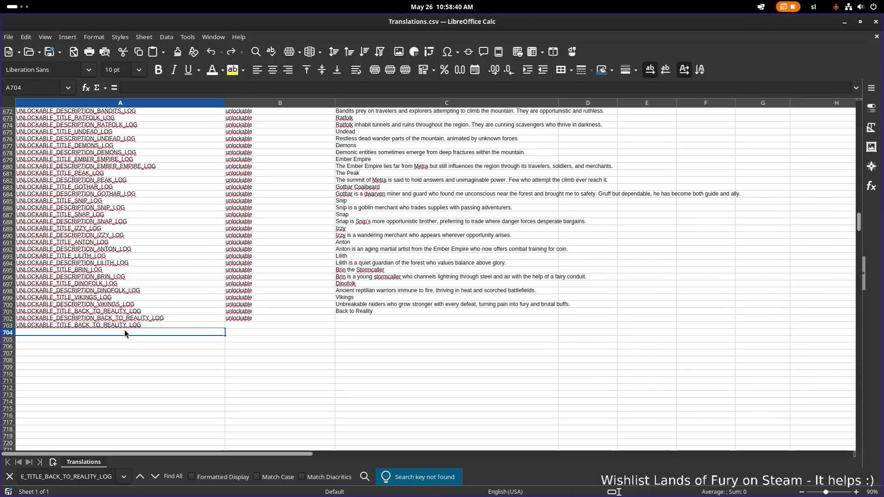
key(ctrl+v)
key(ctrl+z)
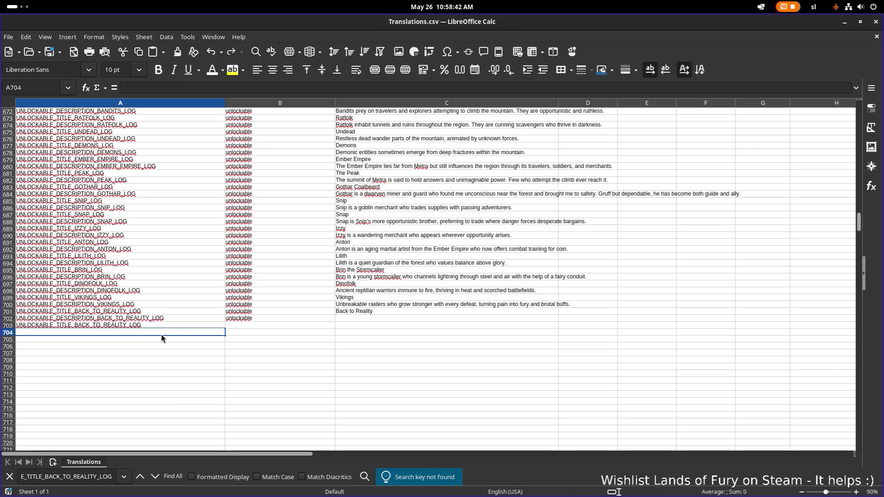
key(ctrl+v)
Copy the CIRCLE_BREAKE_LOG description key from Godot and paste it into A705
key(alt+Tab)
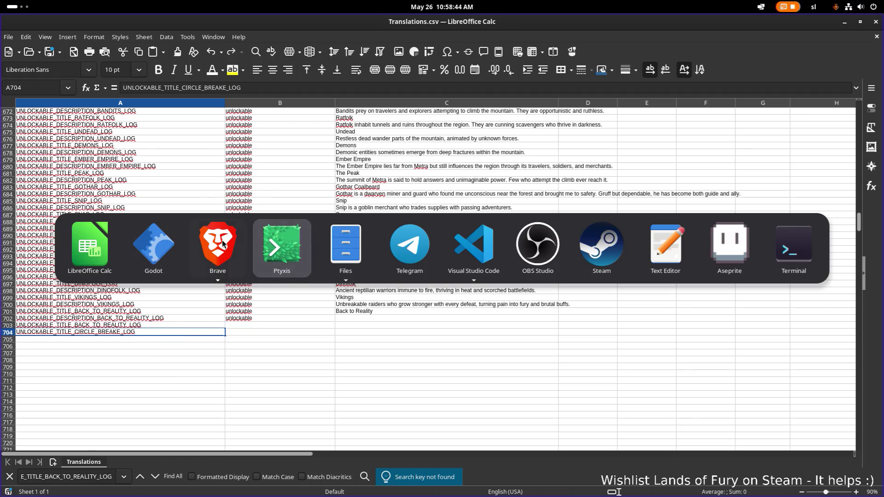
key(alt+shift+Tab)
key(alt+shift+Tab)
key(ctrl+v)
key(Tab)
key(alt+Tab)
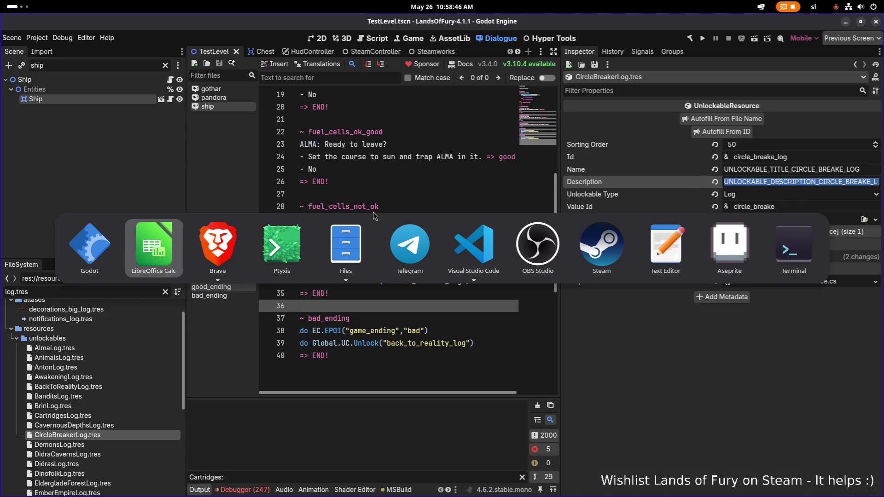
key(alt+Tab)
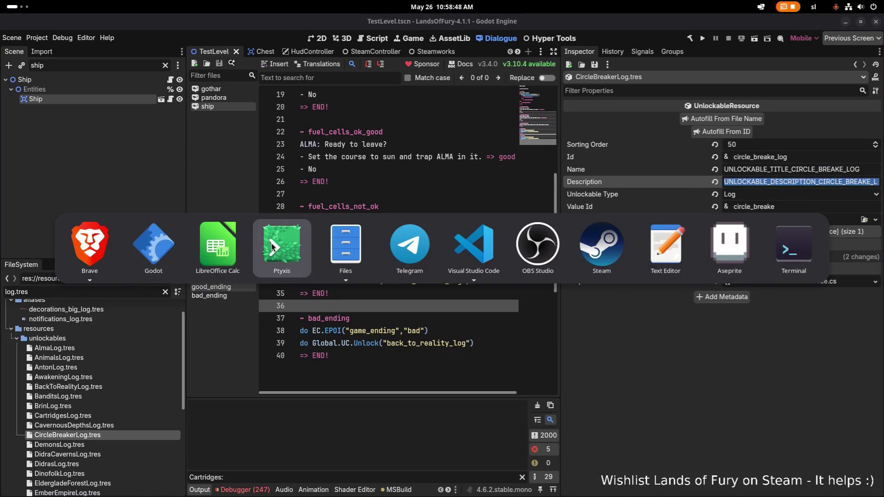
click(234, 256)
click(153, 345)
click(165, 339)
key(ctrl+v)
Fill B703:B705 with the 'unlockable' category
click(264, 318)
key(ctrl+c)
drag(258, 324, 257, 340)
key(ctrl+v)
click(361, 325)
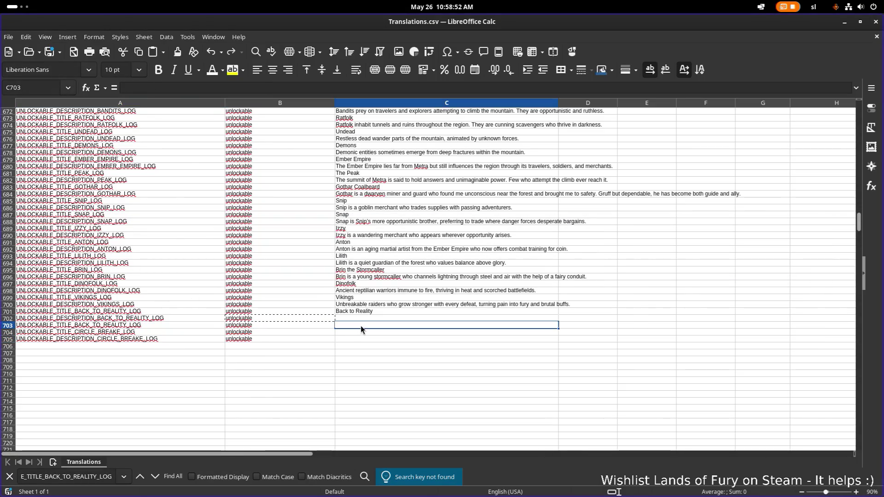
click(353, 318)
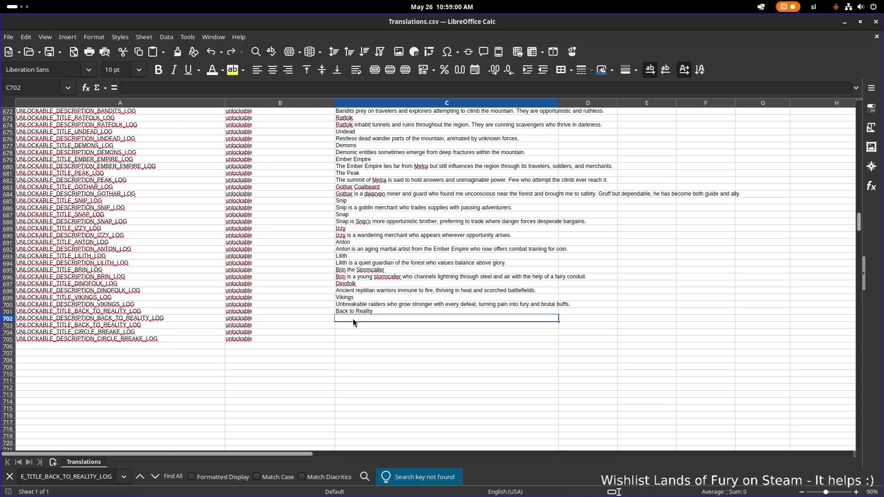
Move the CIRCLE_BREAKE_LOG title and description keys into A703:A704 and clear row 705
click(144, 324)
key(ctrl+c)
key(ctrl+v)
click(521, 215)
click(162, 332)
key(ctrl+v)
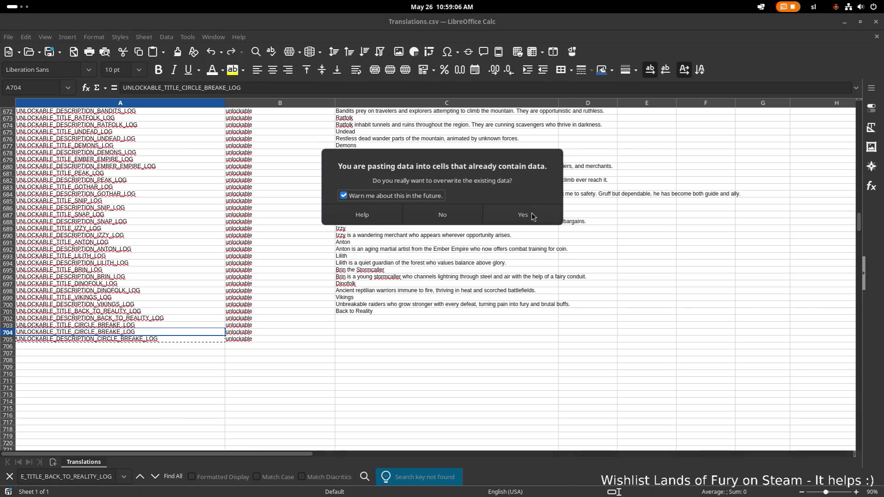
click(520, 214)
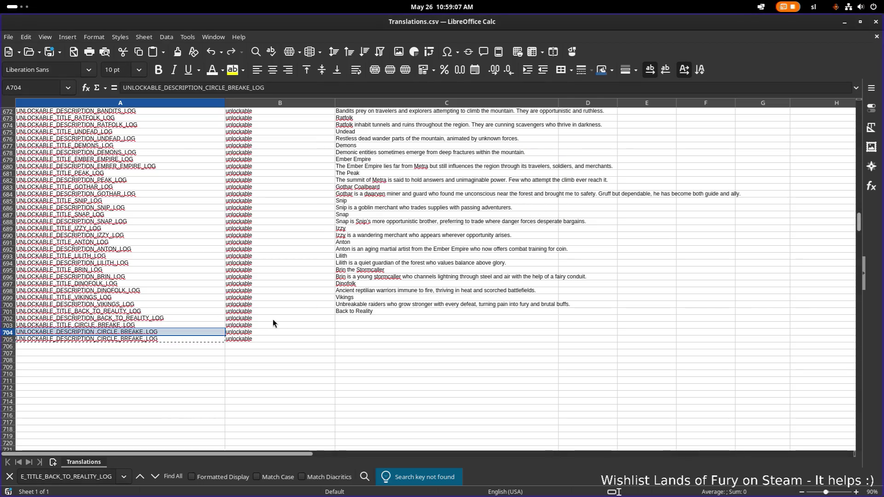
click(9, 340)
key(Delete)
click(223, 301)
Enter 'Circle Breaker' in C703, 'Bad ending' in C702 and 'Good ending' in C704
click(363, 314)
click(357, 326)
text(Circle Breaker)
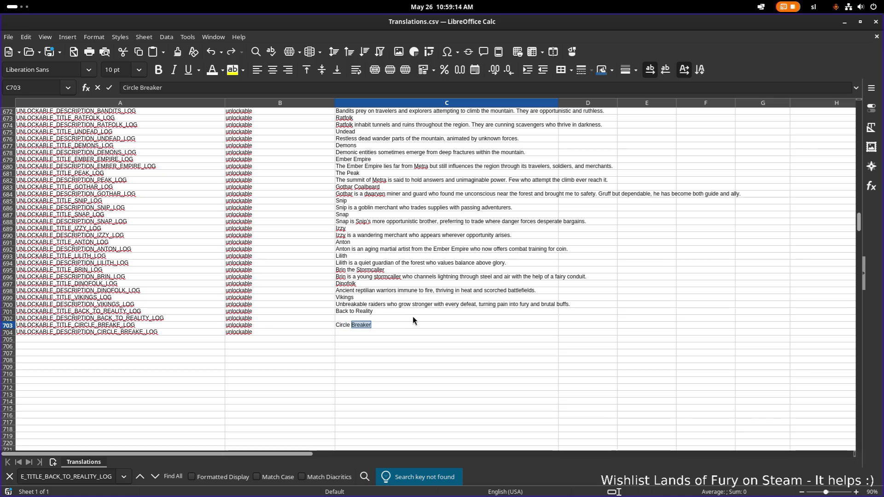
key(Return)
click(410, 318)
double_click(417, 318)
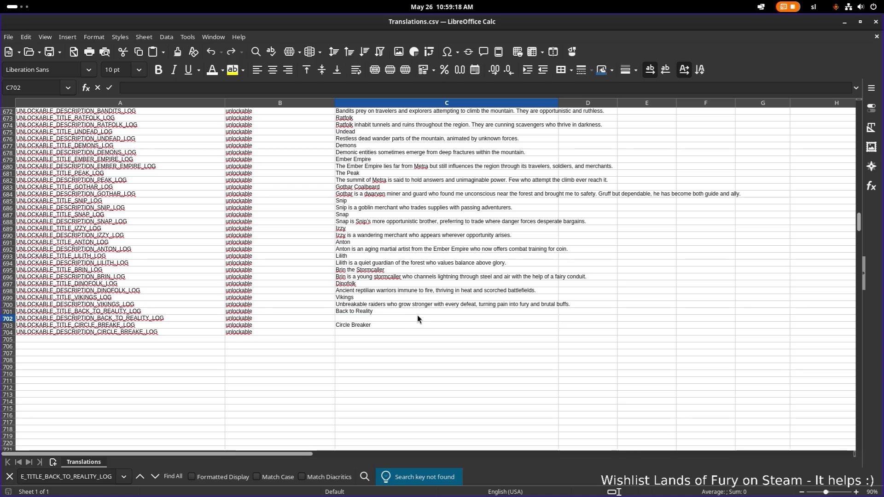
text(Go)
key(BackSpace)
key(BackSpace)
text(Bad ending)
key(Return)
key(Return)
text(Good ending)
key(Return)
Search for k_to_reality, review the back_to_reality log entry rows, then minimize Calc
click(311, 321)
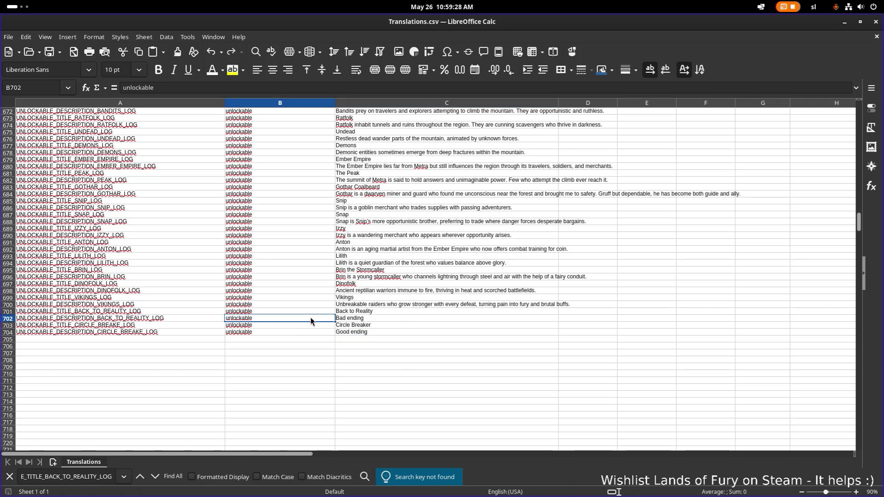
key(ctrl+f)
key(BackSpace)
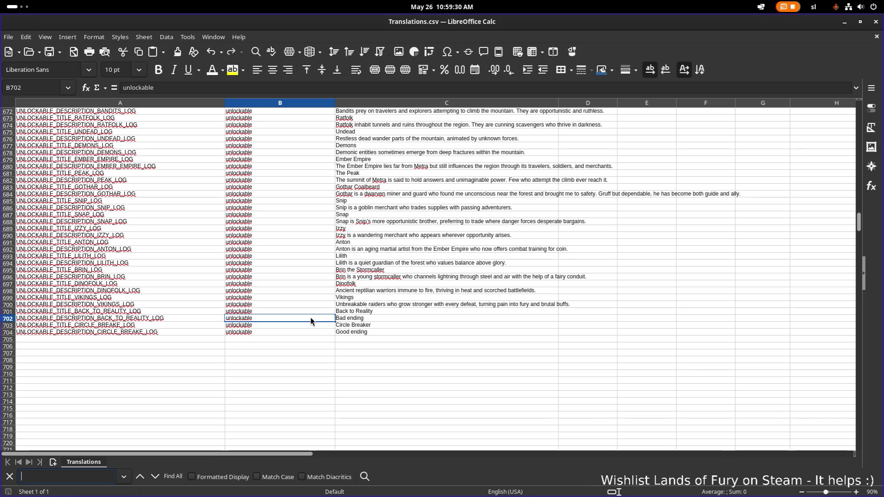
text(back_to_reality)
key(Return)
click(381, 277)
click(401, 284)
click(406, 298)
click(430, 285)
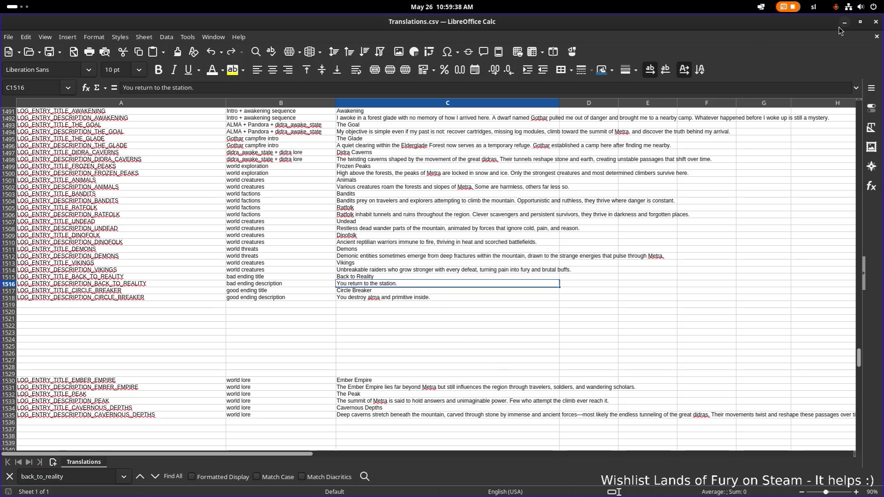
click(844, 22)
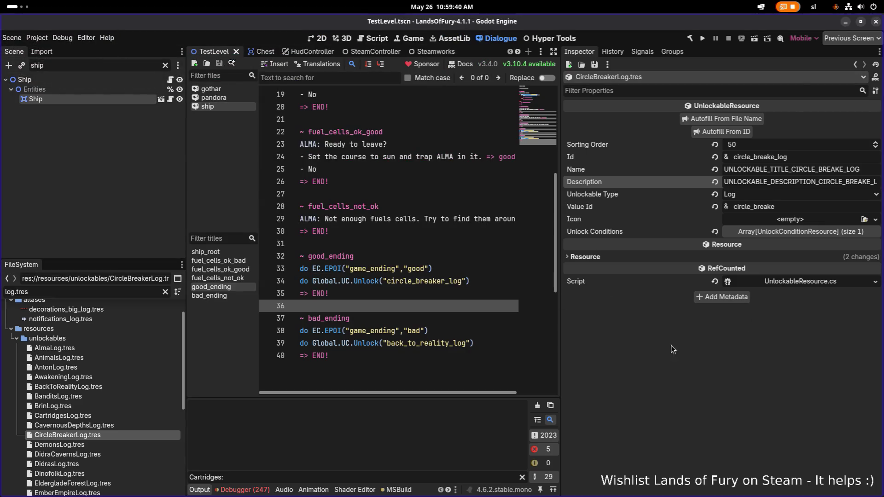
Copy the resource's Id and paste it over the unlock id on dialogue line 34
click(394, 331)
double_click(438, 343)
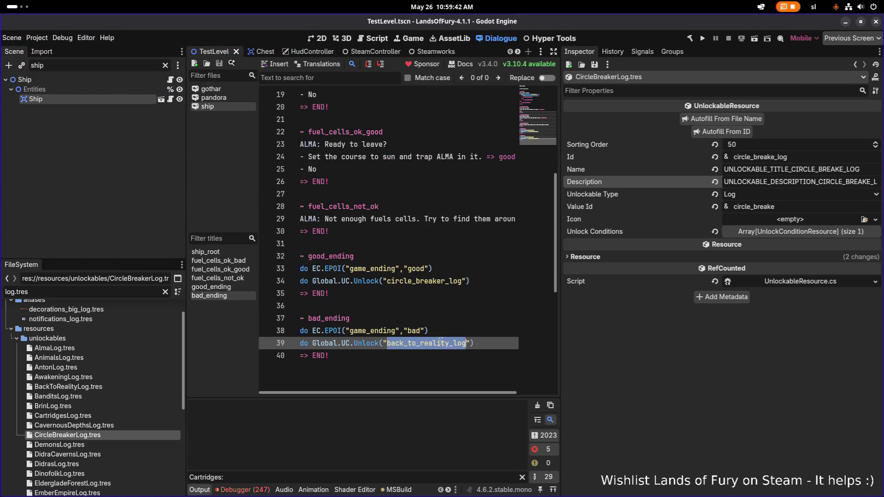
click(803, 160)
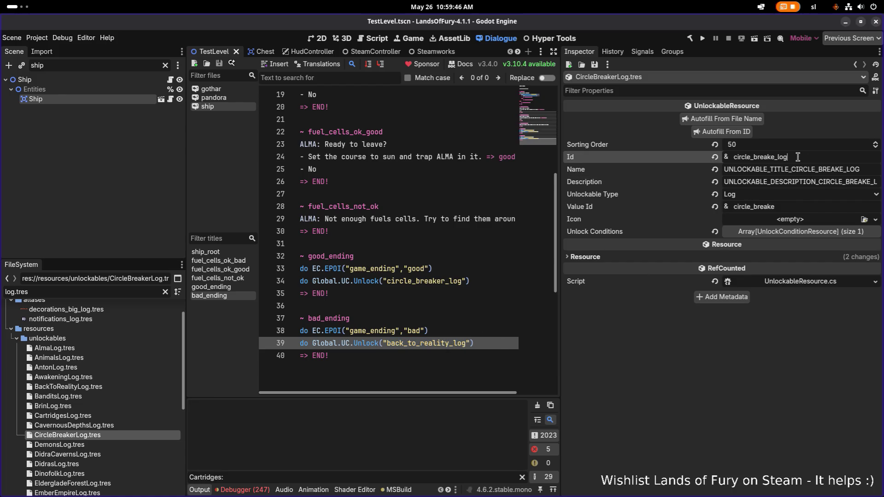
double_click(798, 157)
double_click(437, 282)
key(ctrl+v)
Correct the Id to circle_breaker_log, autofill Name and Description, trim Value Id to circle_breaker, and save
click(774, 157)
text(r)
click(741, 133)
drag(777, 207, 875, 207)
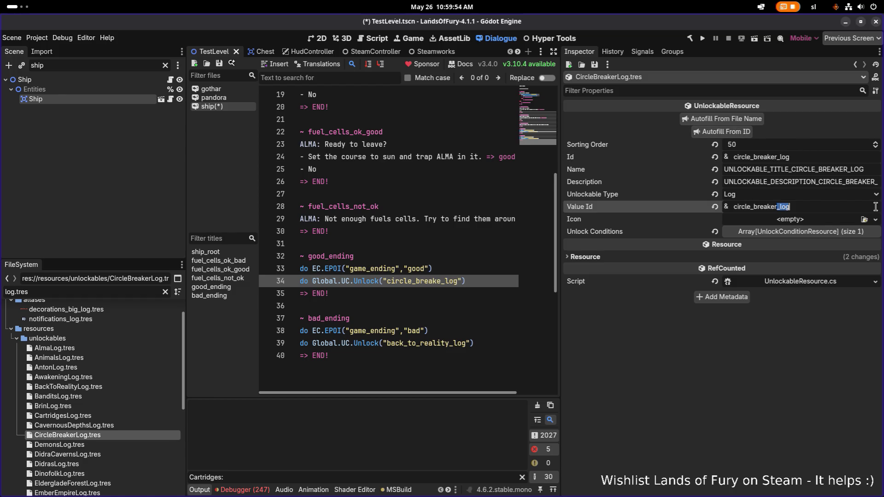
key(BackSpace)
key(ctrl+s)
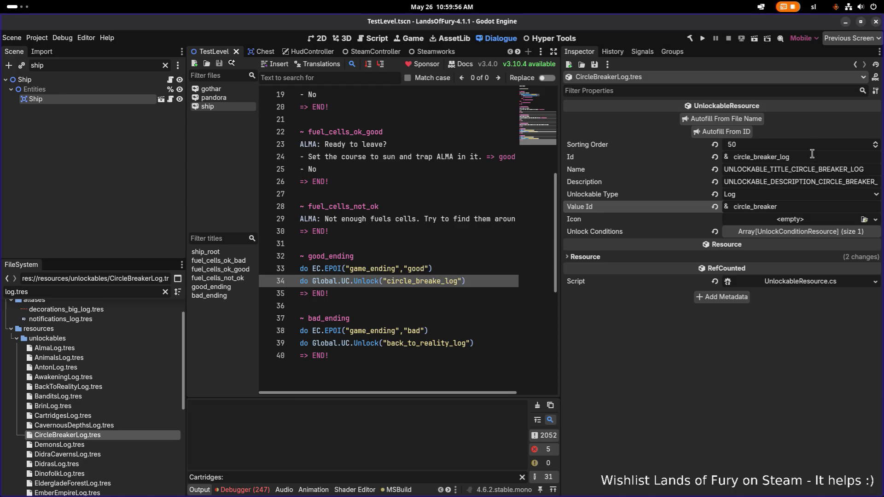
Set line 34's unlock id to circle_breaker_log, save the dialogue, then return to LibreOffice Calc
double_click(811, 155)
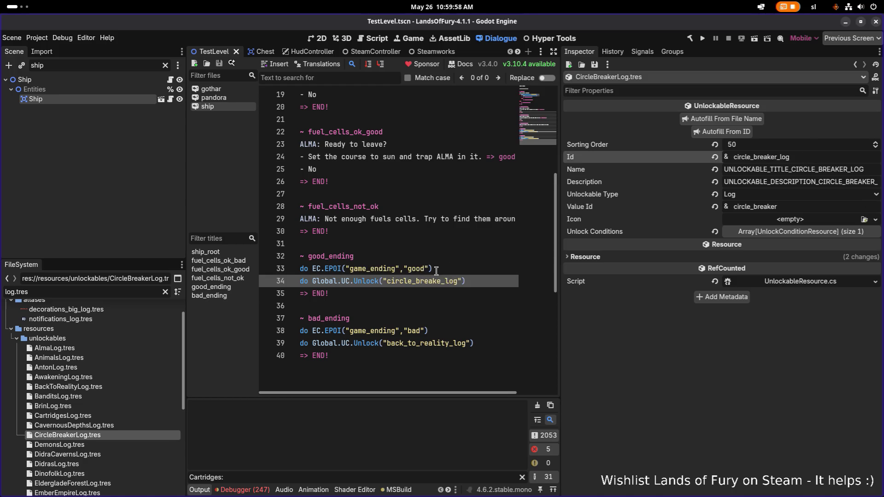
double_click(423, 281)
key(ctrl+v)
key(ctrl+s)
double_click(773, 173)
key(alt+Tab)
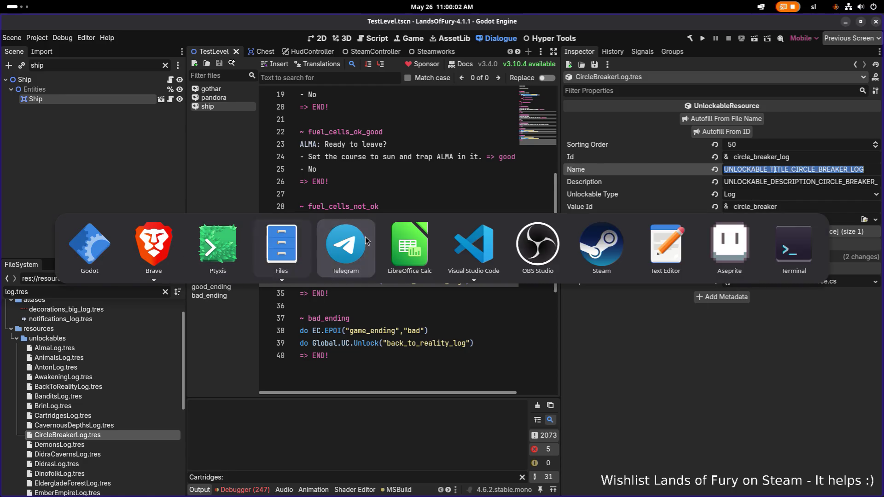
click(400, 235)
Search for CIRCLE_ and add the missing R to the title and description keys in A703 and A704
click(178, 295)
key(ctrl+f)
text(cLE_)
key(Return)
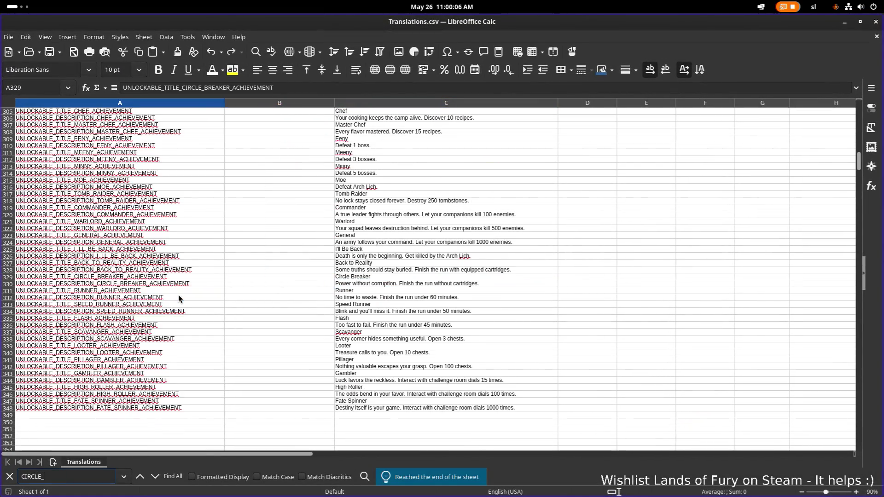
key(Return)
key(Return)
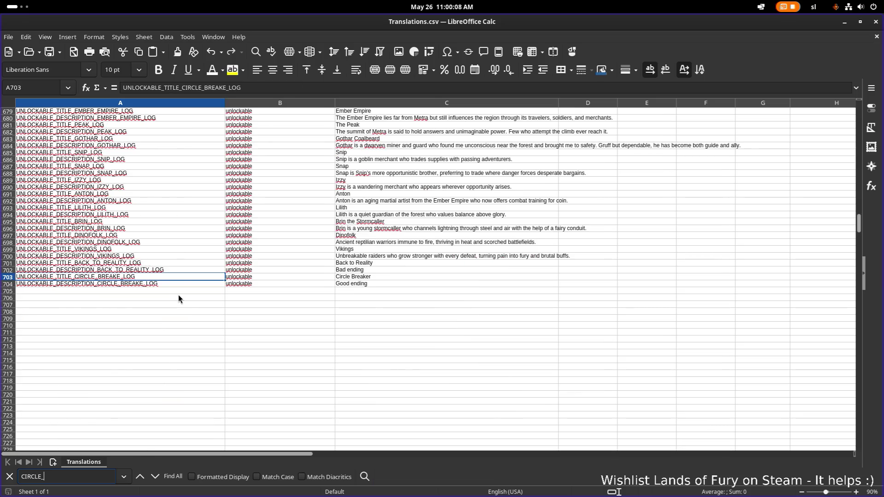
text(R)
click(162, 284)
double_click(144, 283)
text(R)
click(199, 310)
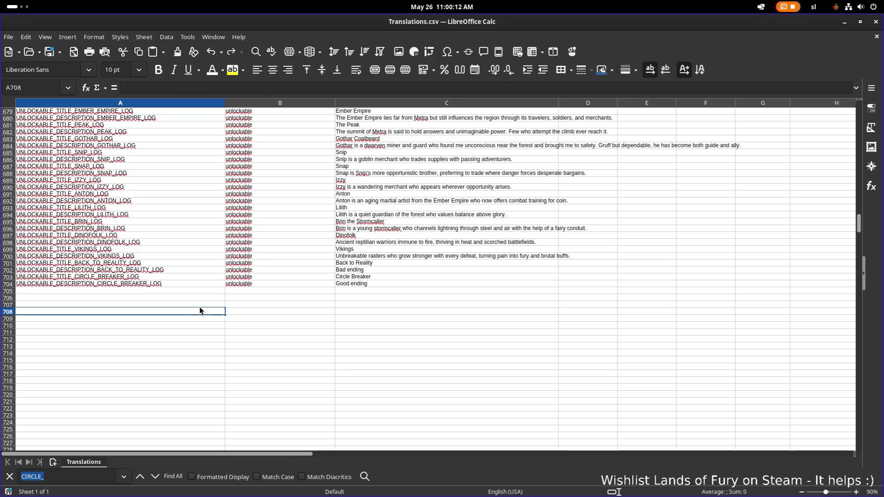
click(377, 311)
key(alt+Tab)
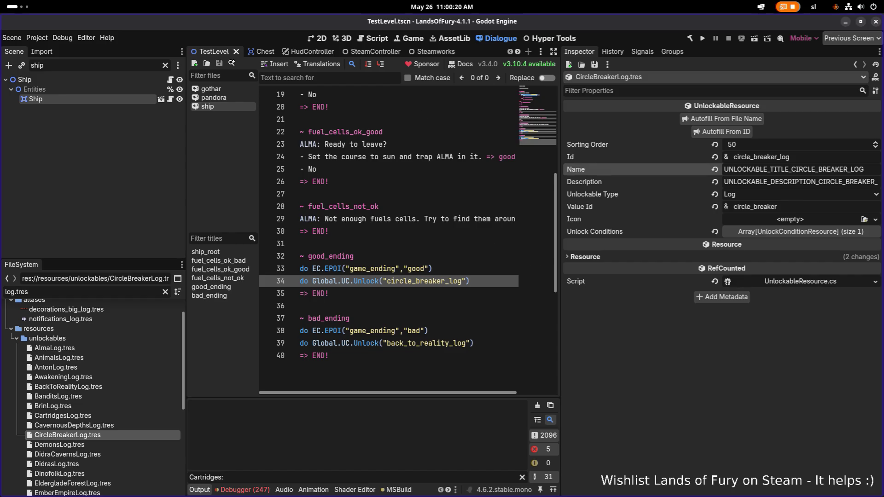
Replace the error log text with reminders to finish the good and bad ending summaries
key(alt+Tab)
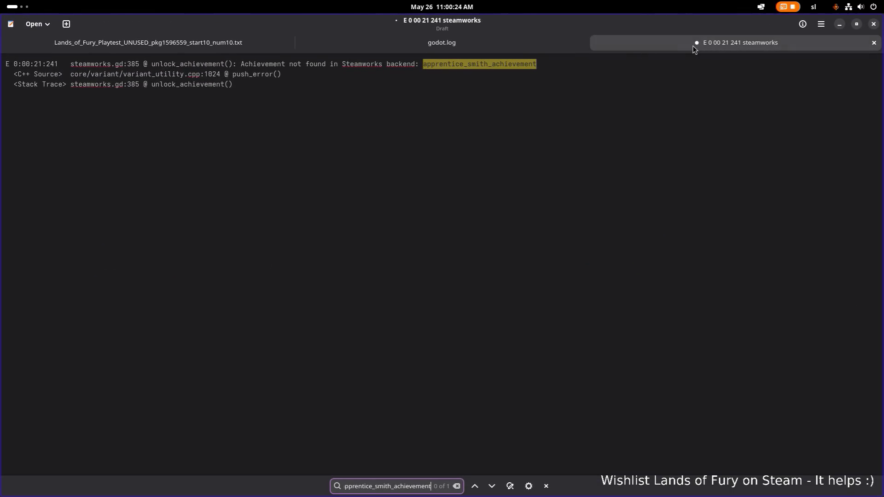
click(500, 119)
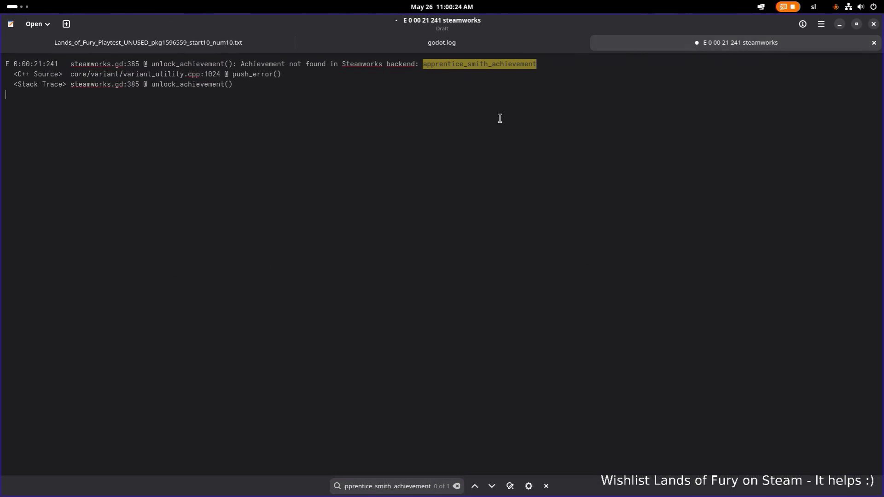
key(ctrl+a)
key(BackSpace)
text(Finish the summar of the g)
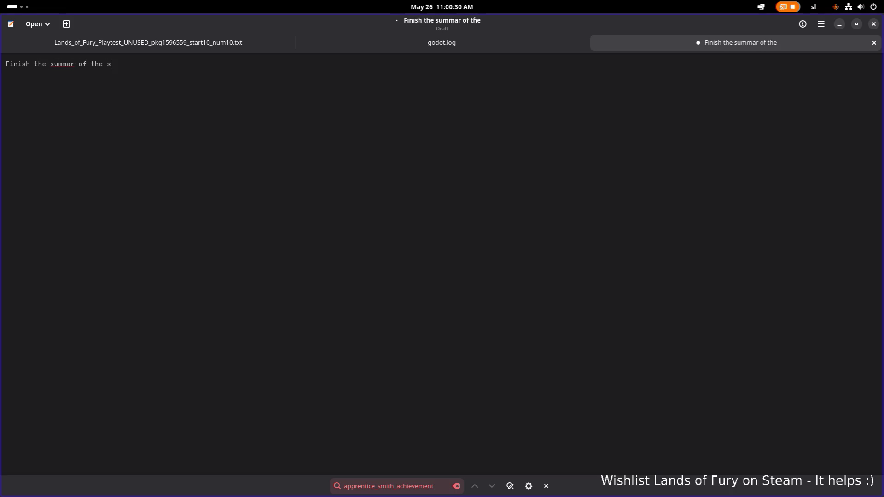
text(ood story )
text(Finish )
text(the su)
text(mmary of the b)
text(ad ending)
key(ctrl+shift+Left)
text(endiy)
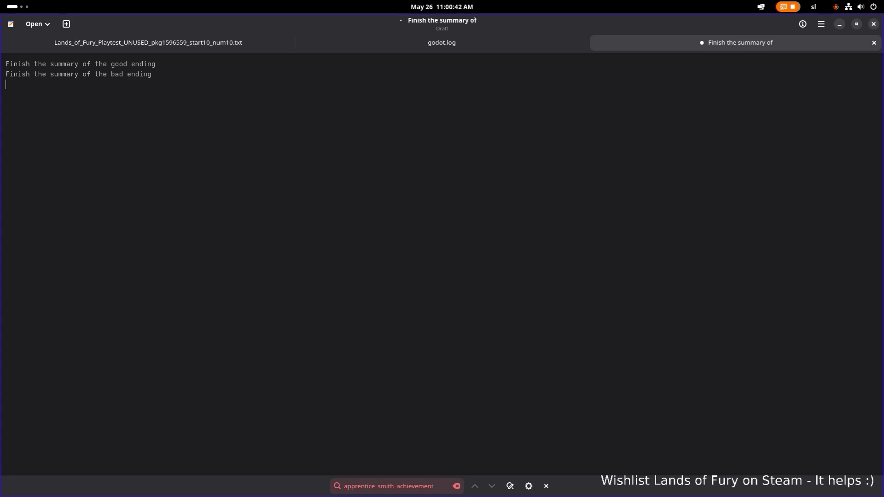
Cancel saving the draft, minimize the editor, and bring the notes window back
key(ctrl+s)
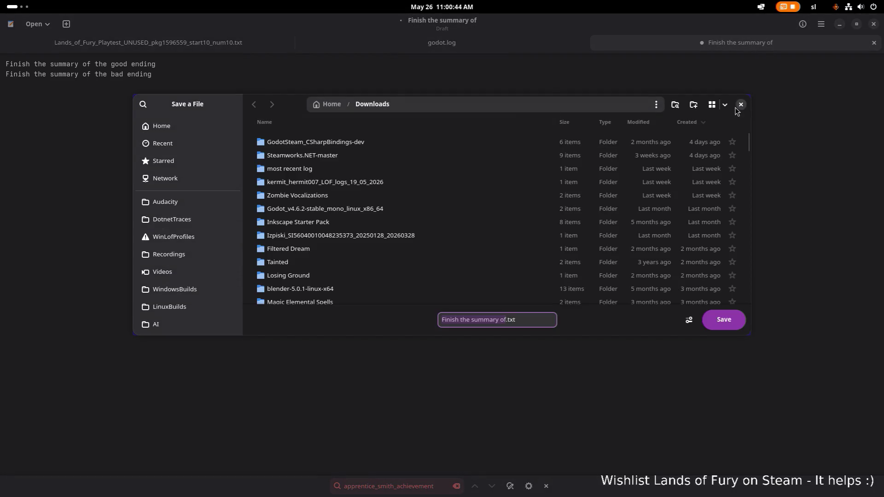
click(739, 104)
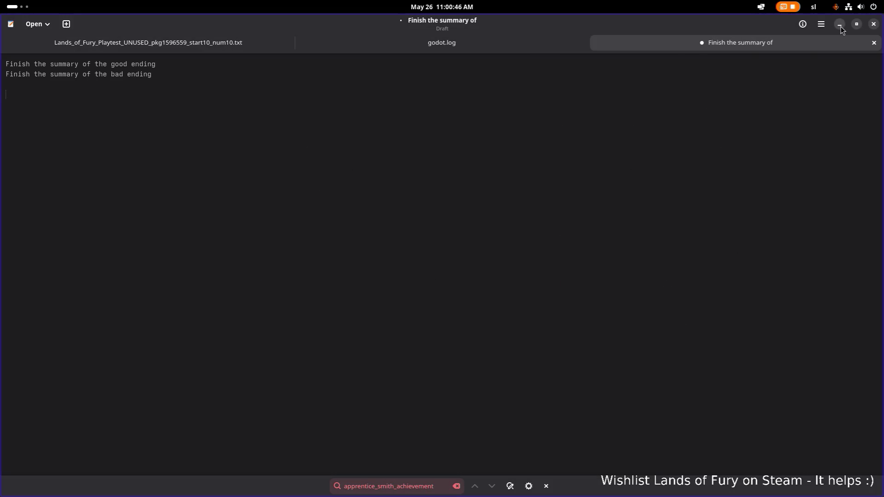
click(841, 27)
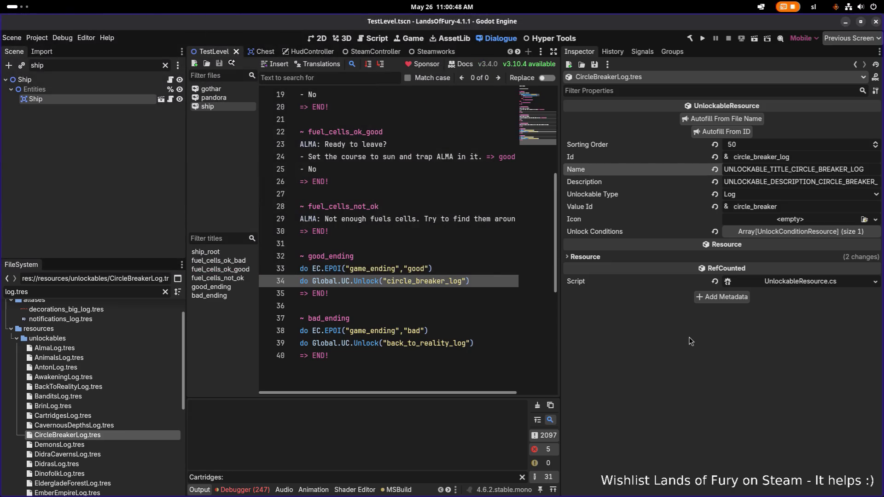
key(alt+Tab)
click(413, 245)
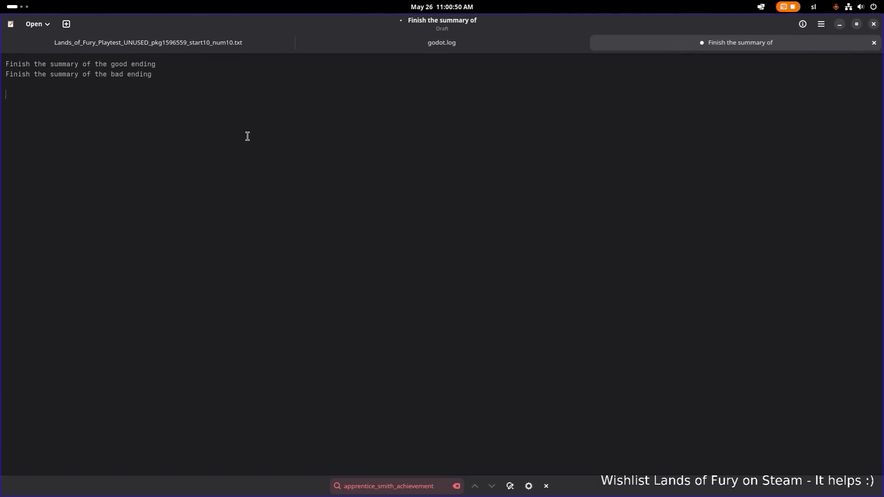
Add tasks for a bestiary of missing units and unit translation keys for names and descriptions
text(A)
text(d eb)
text(iary f)
text(or the missing unit)
text(s a)
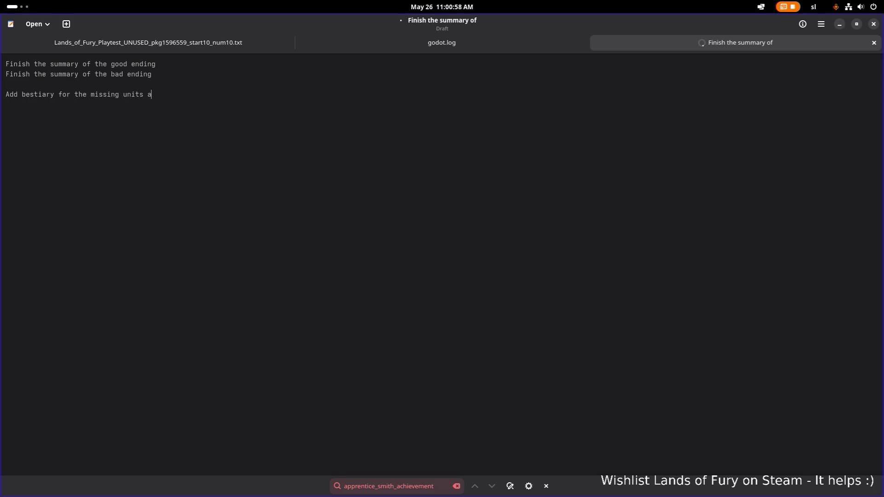
key(alt+Up)
text(its translations)
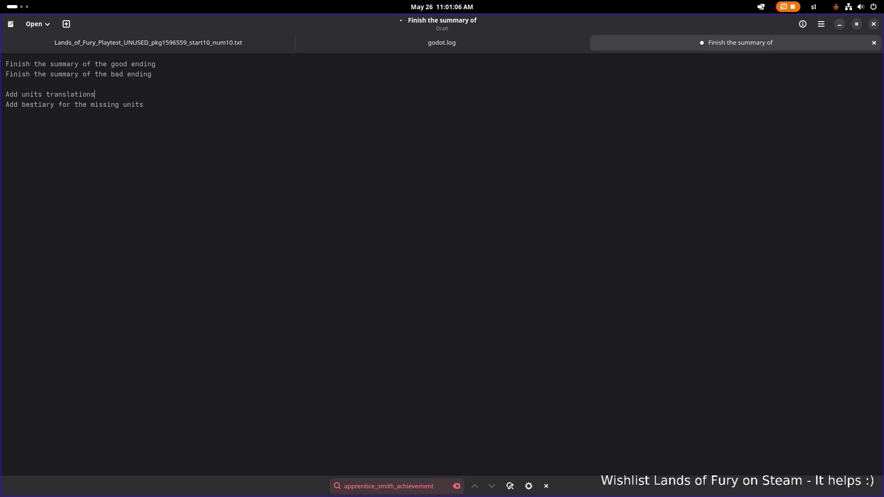
text(name)
text(keys)
key(BackSpace)
key(BackSpace)
text(names, descriptions)
key(Return)
Add tasks to fix some bugs and upload the update on the test build, then minimize the notes
key(alt+Tab)
key(alt+Tab)
text(Fi)
text(x some bugs)
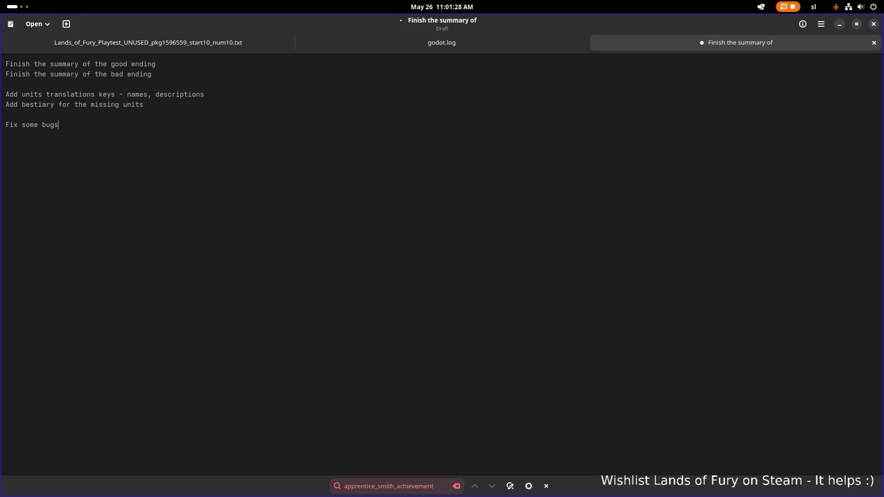
text(Upload update o)
text(n tesy)
text( build.)
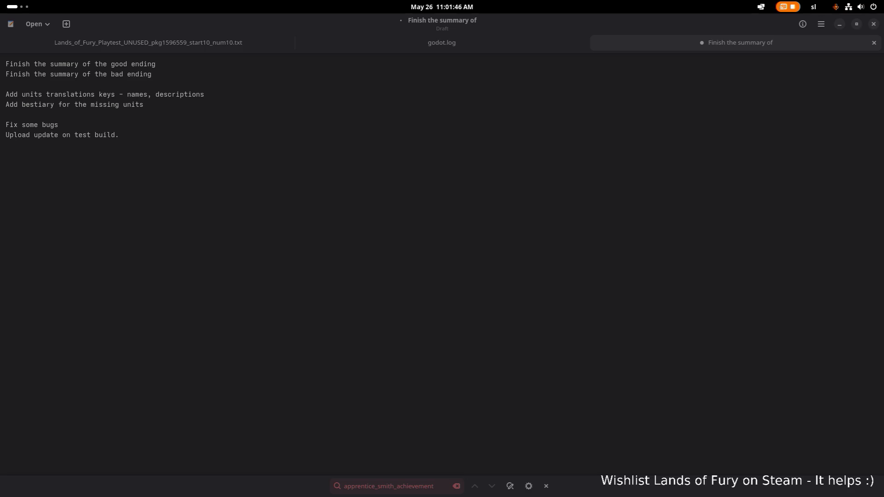
click(339, 188)
click(838, 25)
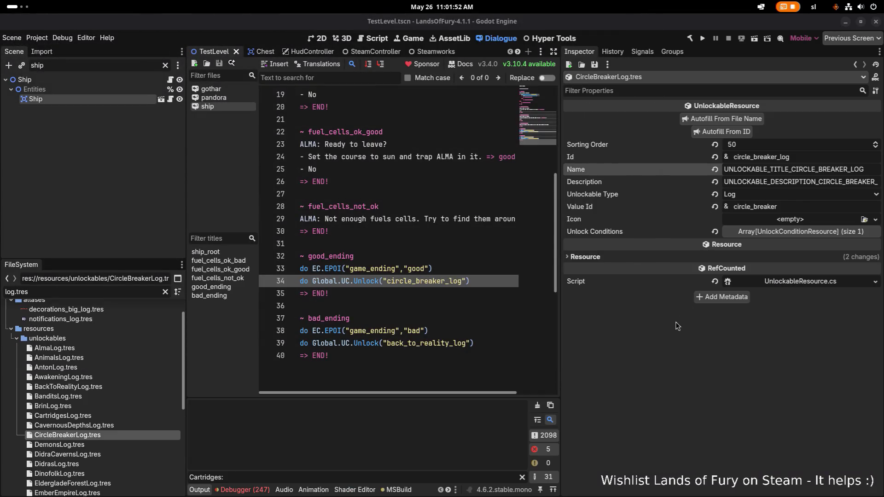
Save the current file in the Godot editor
click(697, 328)
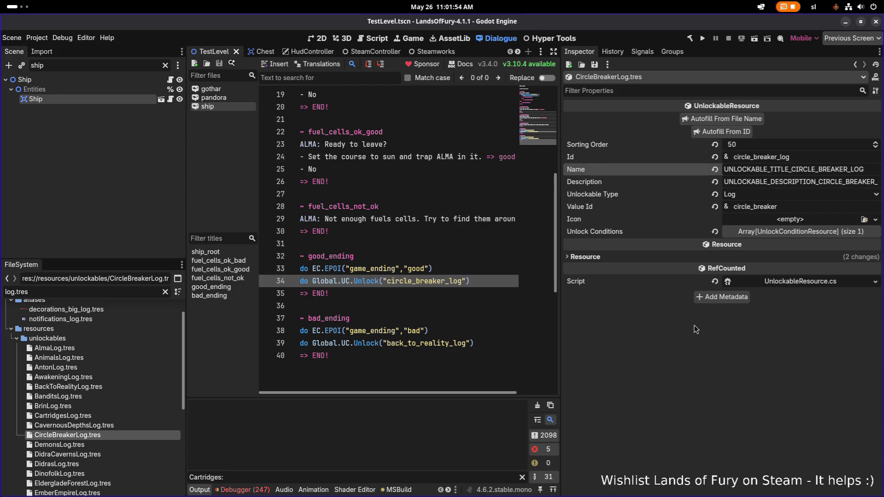
key(ctrl+s)
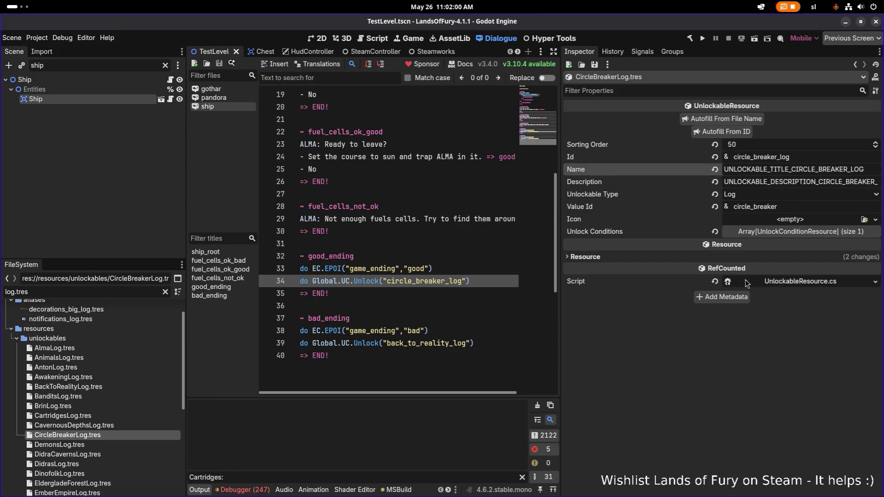
click(483, 270)
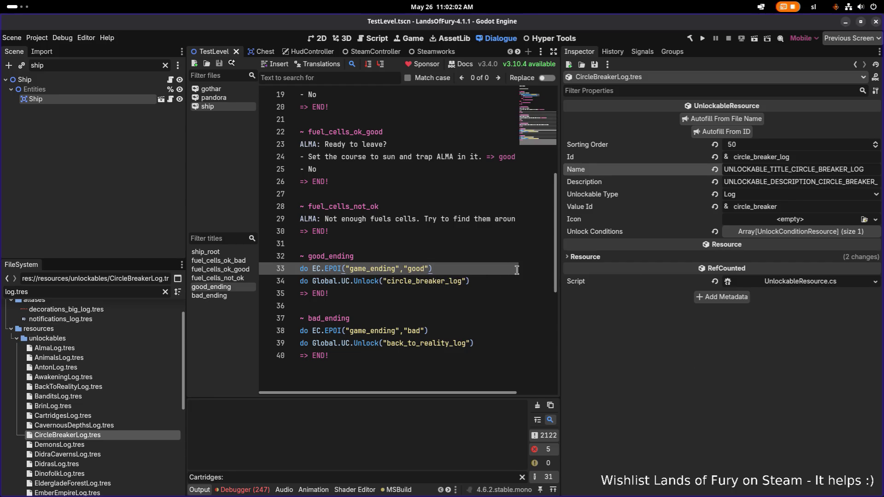
Drag the Ship node onto the island in the TestLevel 2D view
click(321, 39)
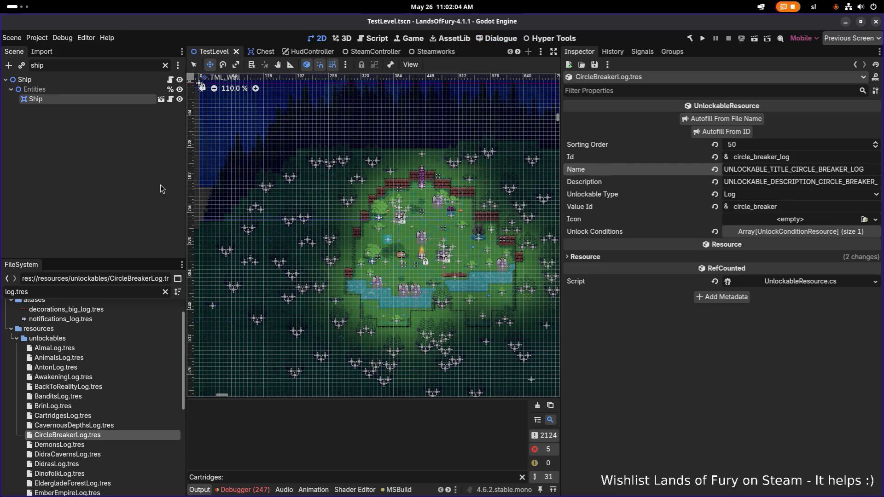
scroll(381, 181, down, 6)
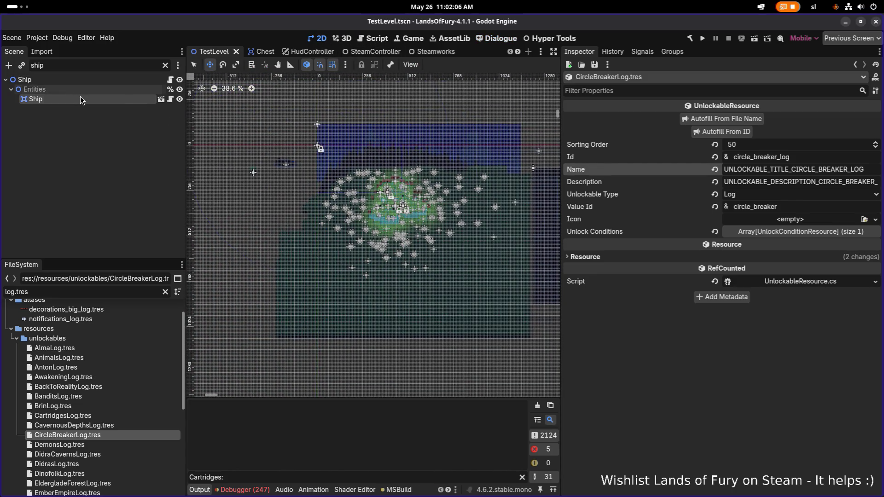
click(80, 98)
scroll(318, 159, up, 1)
mouse_move(285, 171)
mouse_down()
mouse_move(435, 209)
mouse_move(375, 219)
mouse_up()
scroll(435, 210, up, 15)
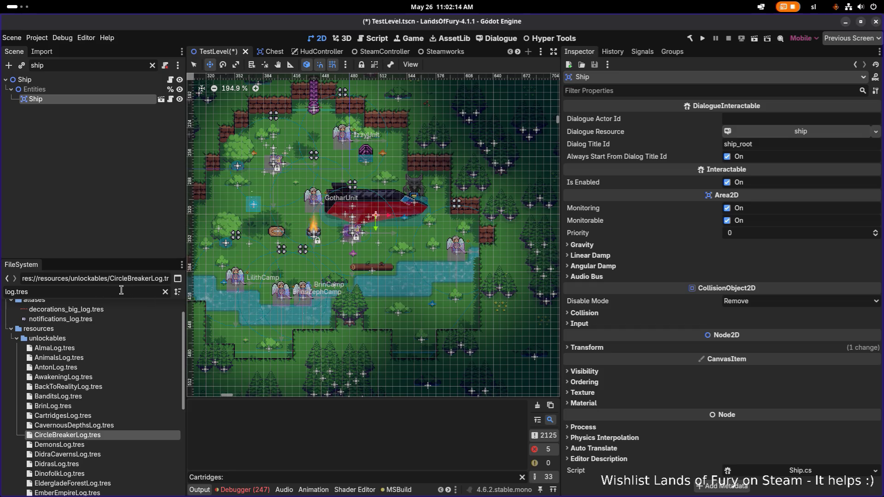
triple_click(120, 291)
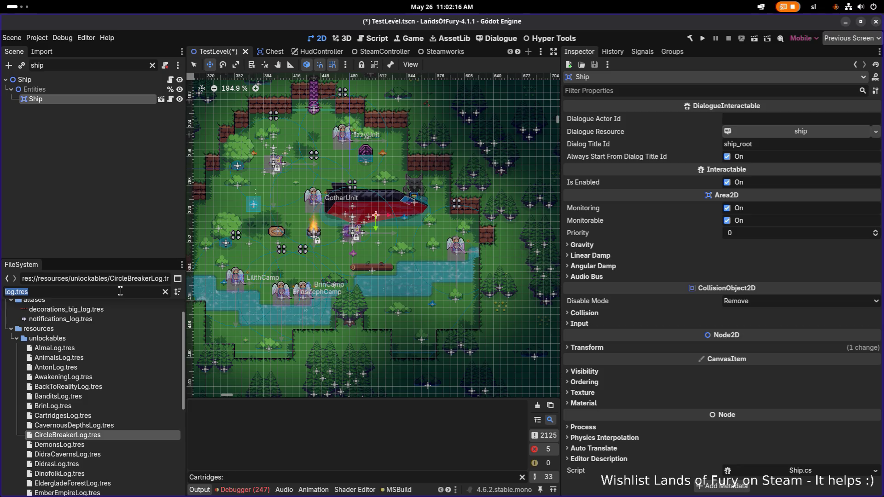
Filter the FileSystem dock by 'logs' and open LogsDB.tres
key(BackSpace)
text(logs)
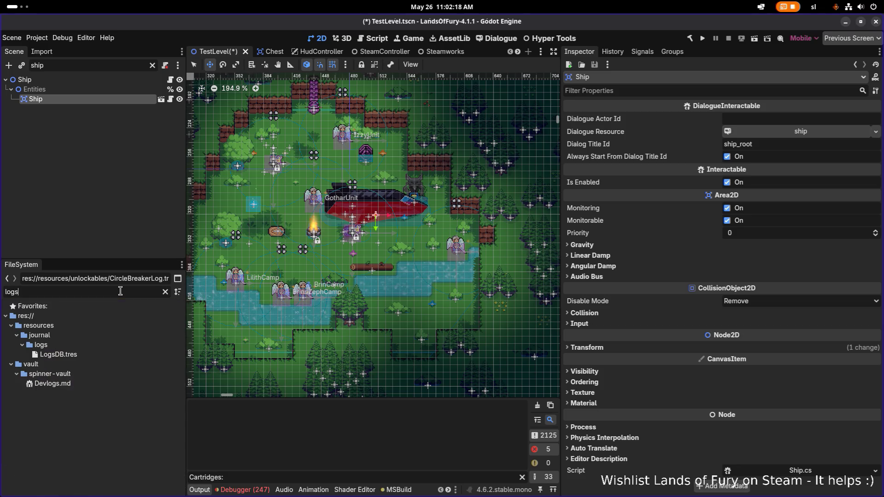
key(ctrl+a)
text(unl)
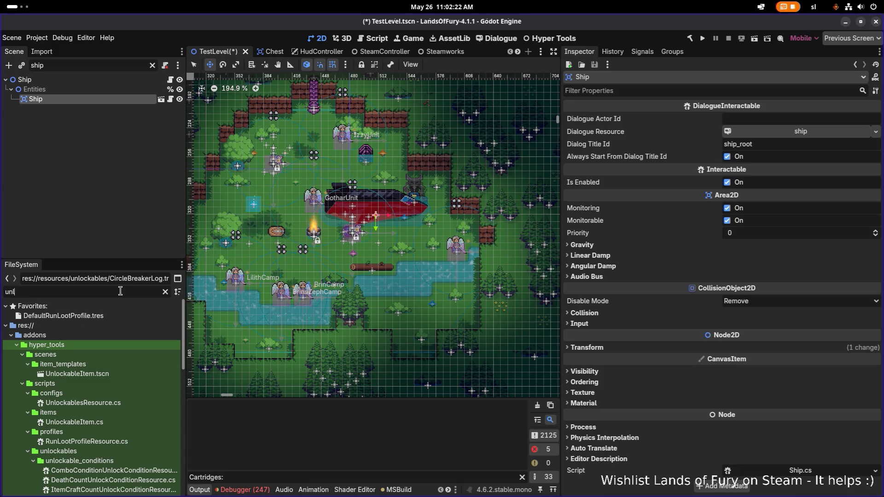
key(ctrl+a)
text(logs)
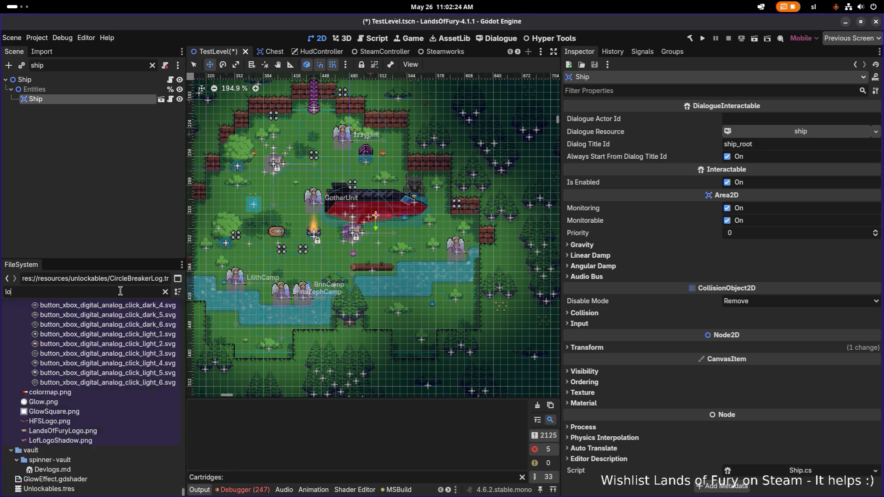
click(56, 354)
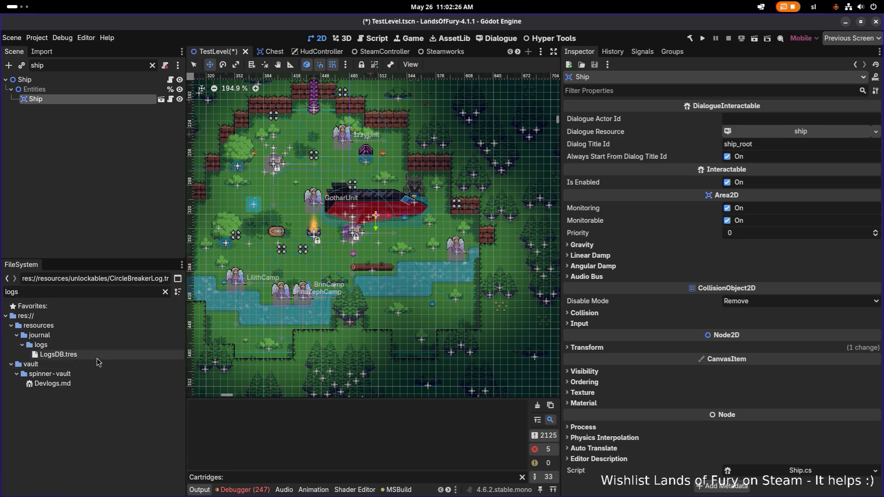
Inspect the awakening, frozen_peaks and back_to_reality entries in LogsDB
click(804, 147)
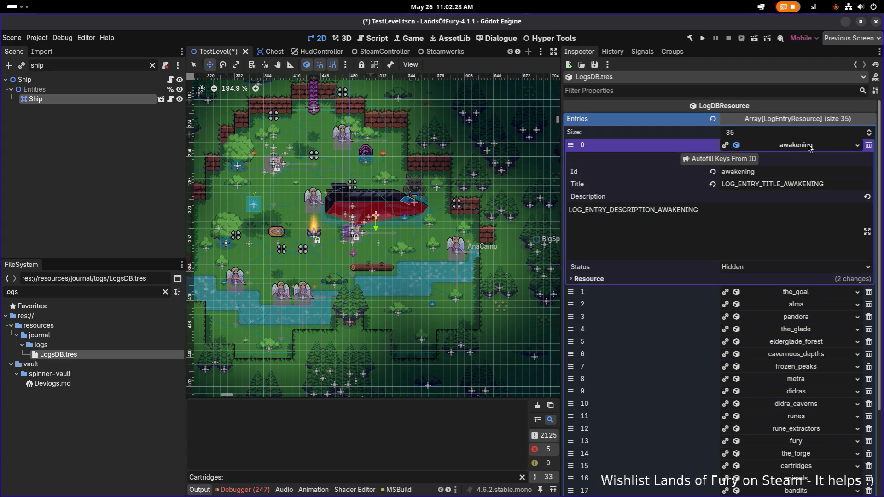
click(809, 147)
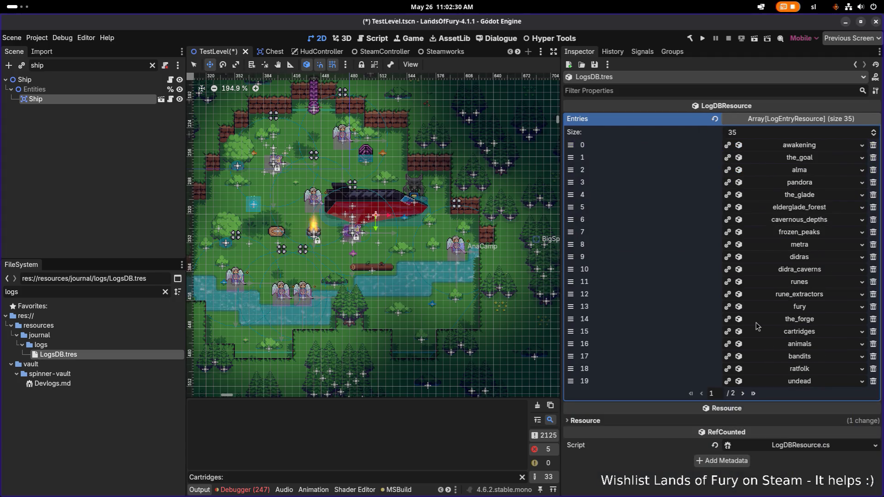
click(814, 232)
click(814, 232)
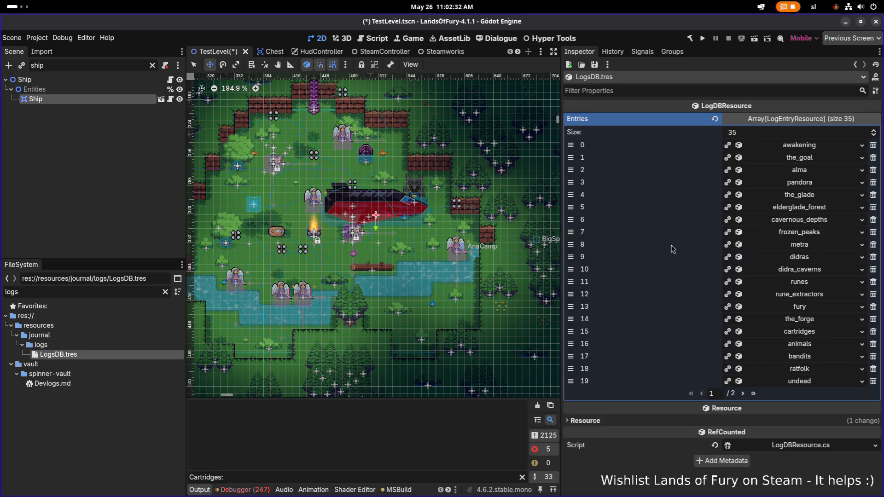
click(129, 295)
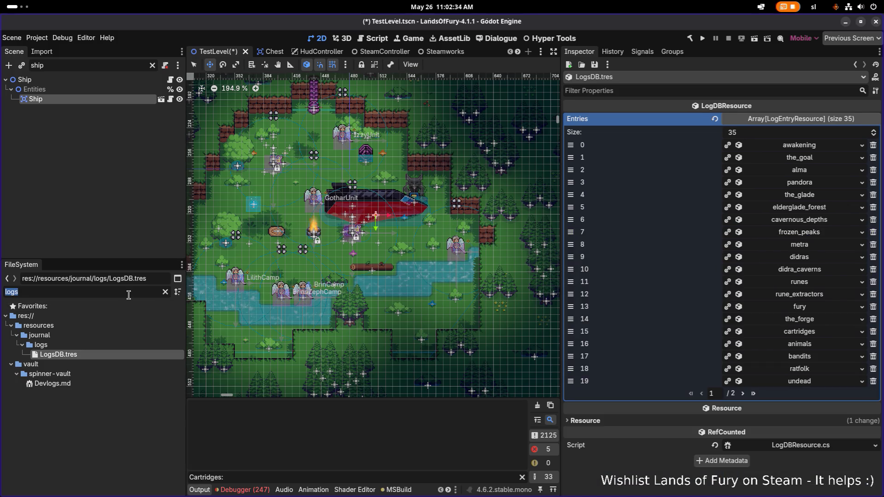
key(BackSpace)
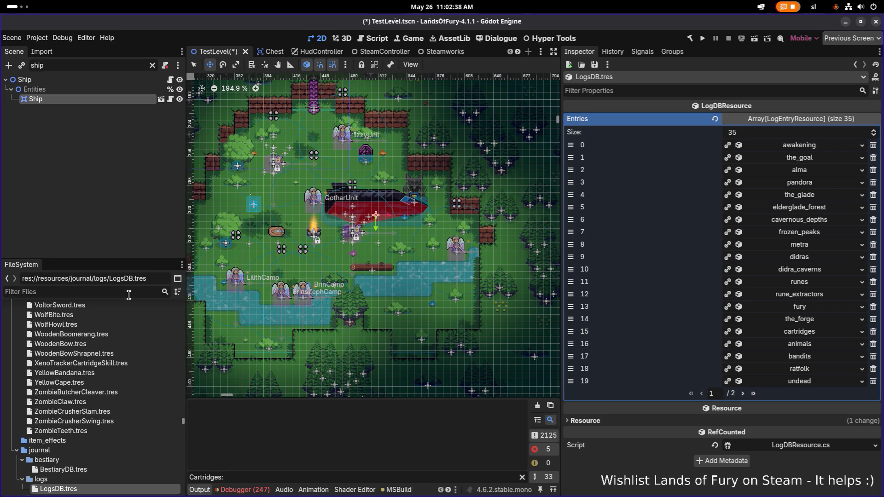
click(742, 393)
click(806, 307)
click(807, 308)
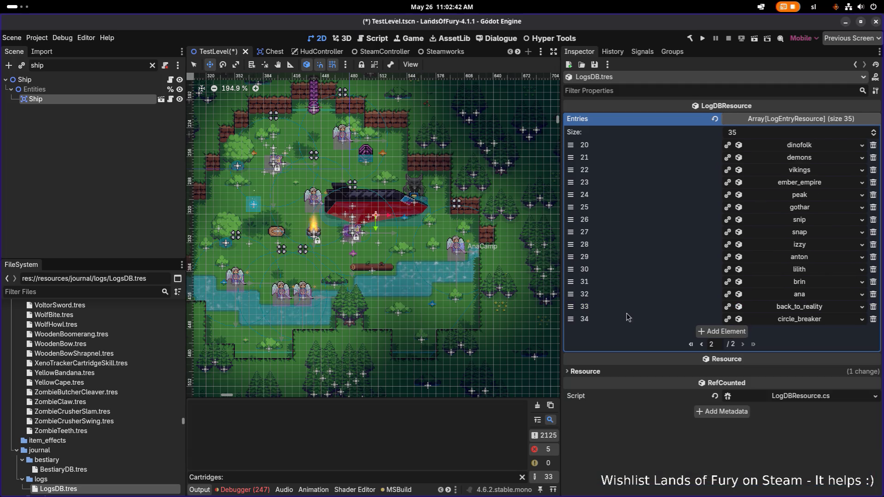
Filter by 'log.tres' and open RuneExtractorsLog, RunesLog, then AlmaLog (Id alma_log, Sorting Order 2)
click(129, 288)
text(log.tres)
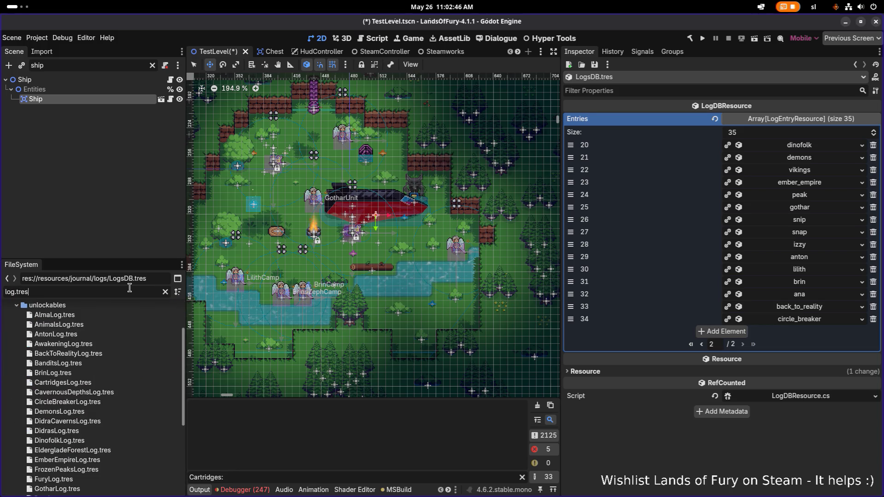
scroll(92, 391, down, 5)
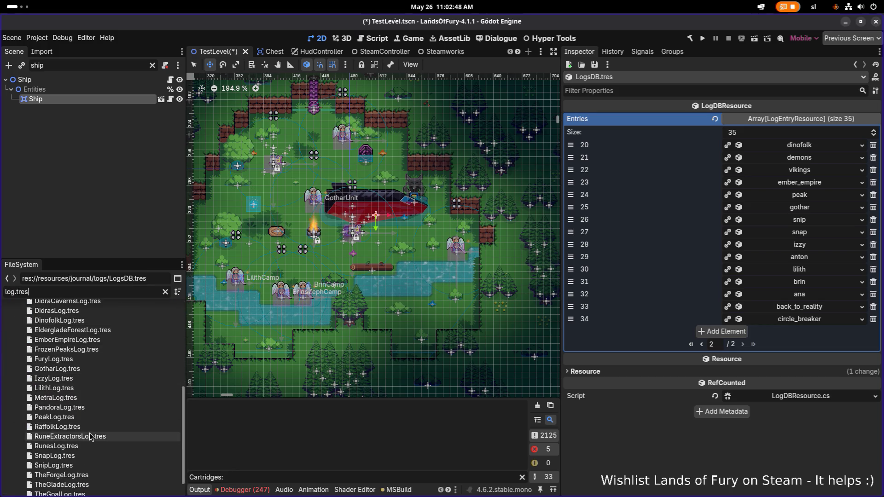
click(89, 436)
scroll(90, 441, down, 1)
click(98, 421)
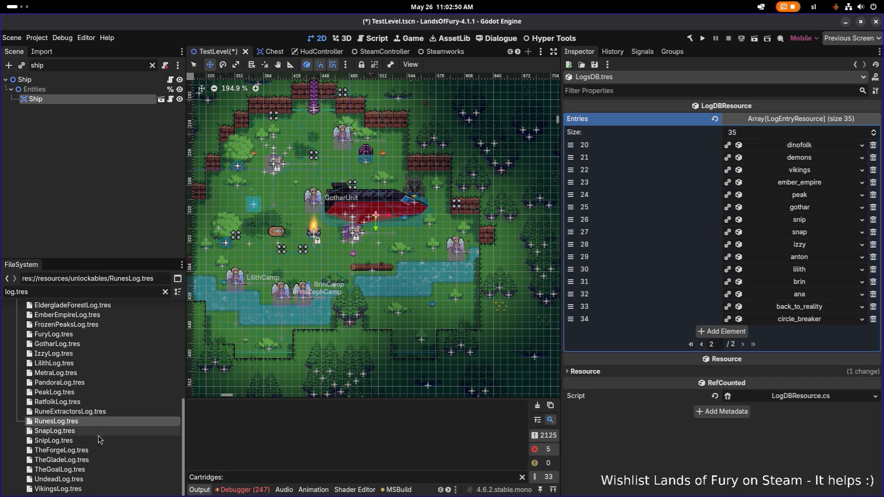
scroll(98, 444, up, 6)
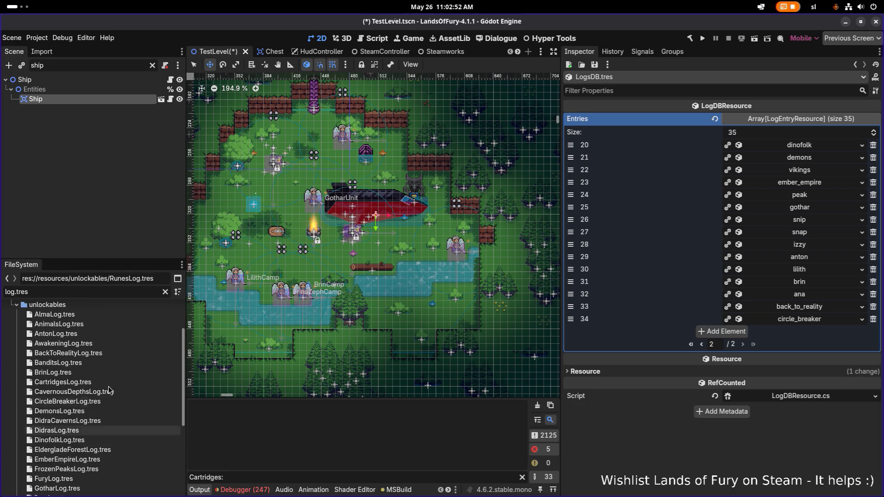
click(115, 318)
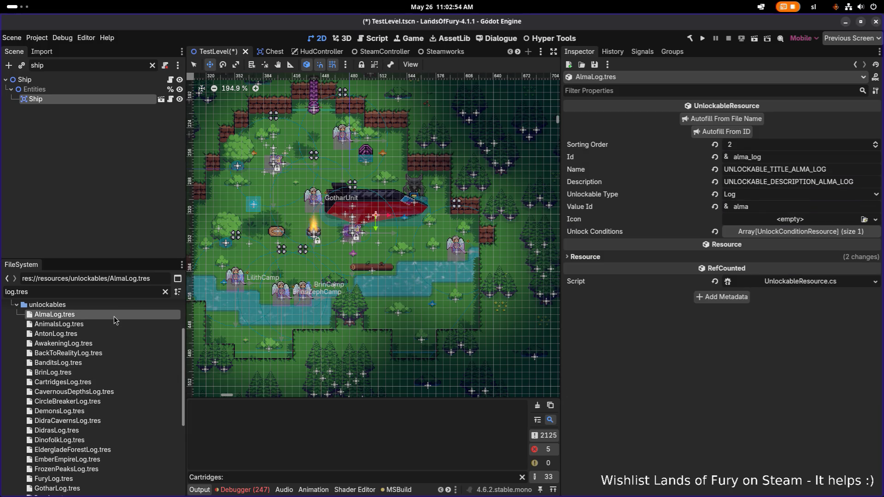
Inspect each log resource from AnimalsLog through DinofolkLog (Sorting Order 20), then switch to VS Code
click(102, 325)
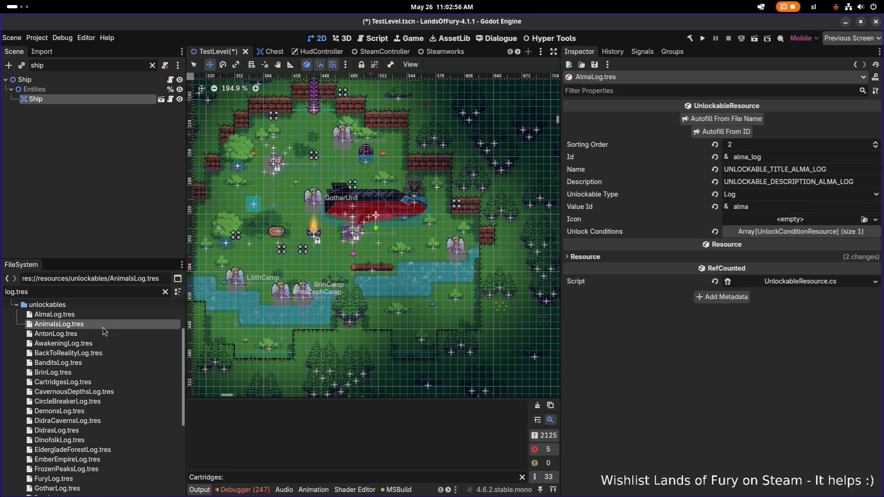
click(96, 344)
click(98, 353)
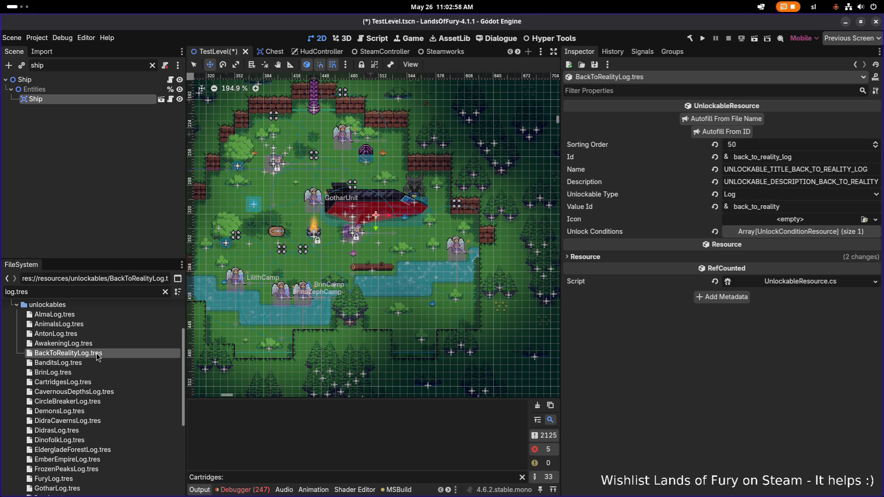
click(95, 373)
click(94, 392)
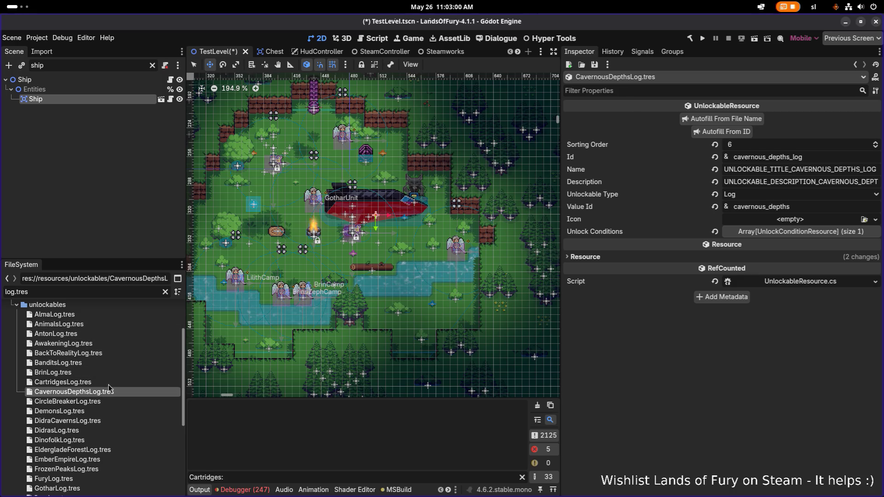
click(113, 413)
click(113, 421)
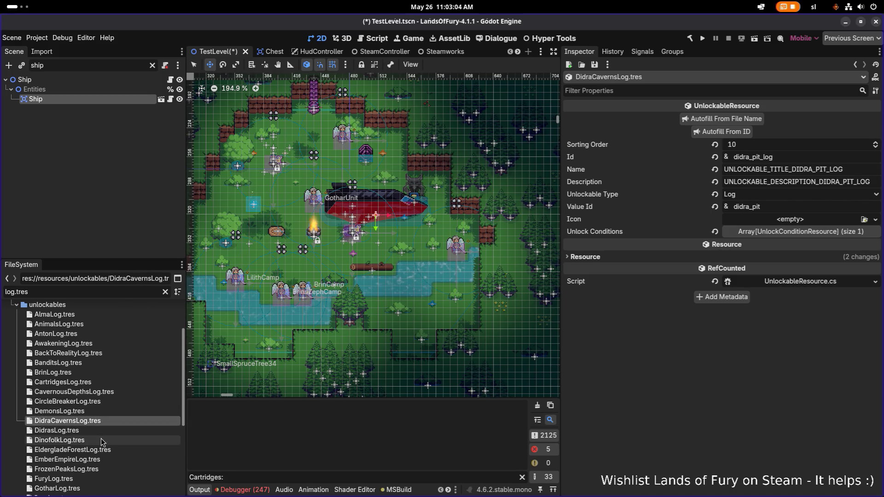
click(102, 441)
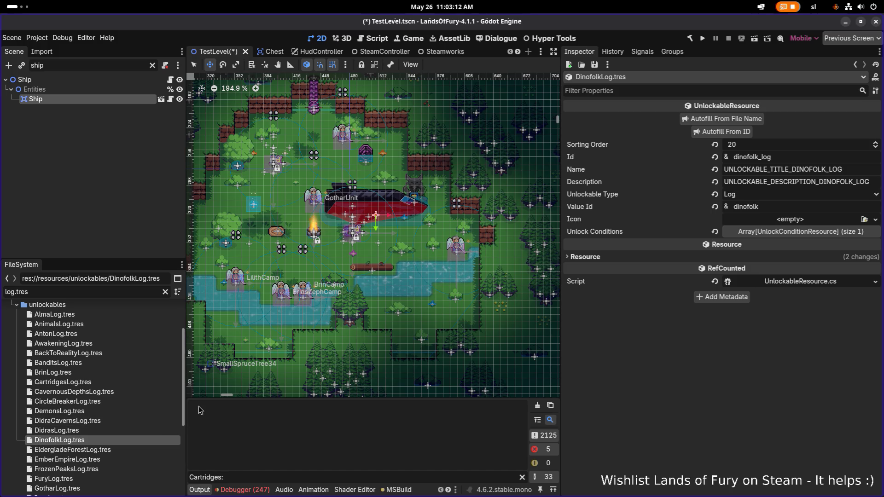
key(alt+Tab)
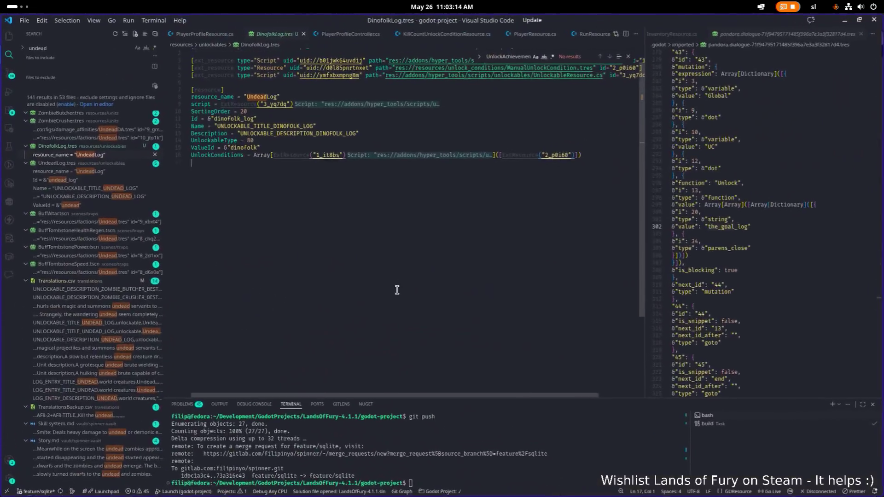
Open UnlockableResource.cs and go to the SortingOrder property on line 19
key(ctrl+p)
text(unloc)
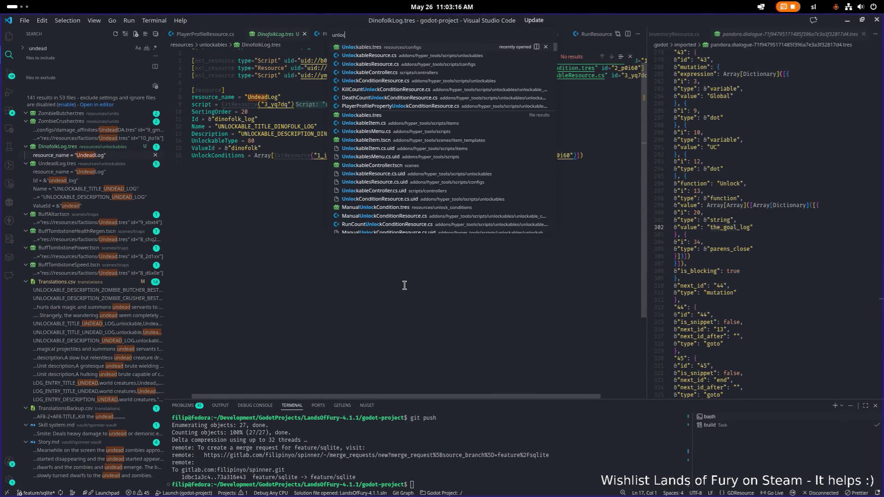
key(Down)
key(Return)
scroll(355, 262, down, 1)
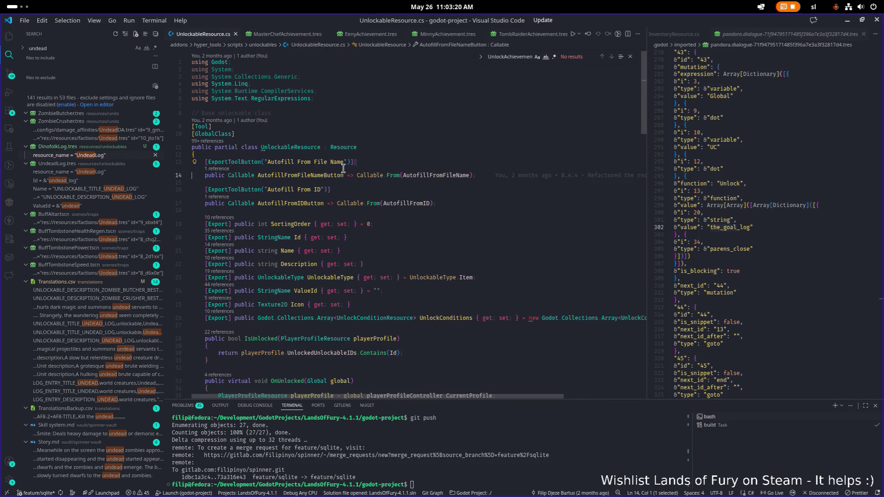
click(296, 223)
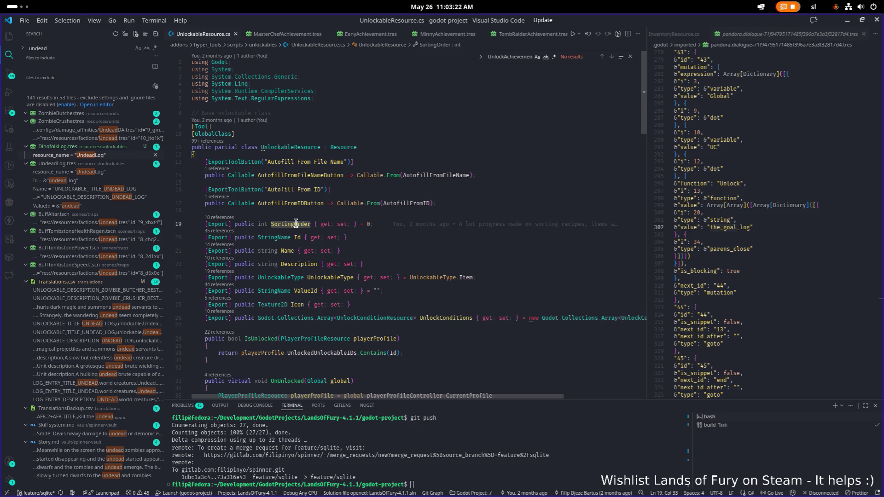
Review SortingOrder's references, including its assignment in UnlockablesResource.cs, then minimize VS Code
click(219, 218)
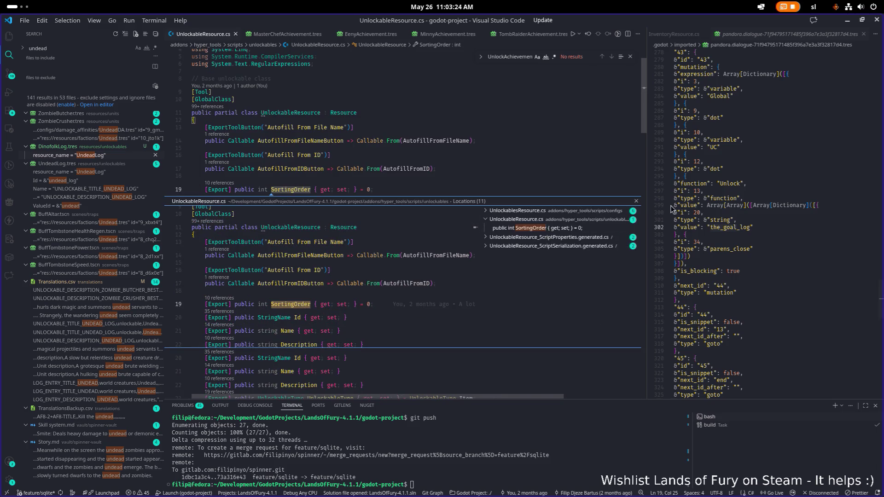
click(532, 211)
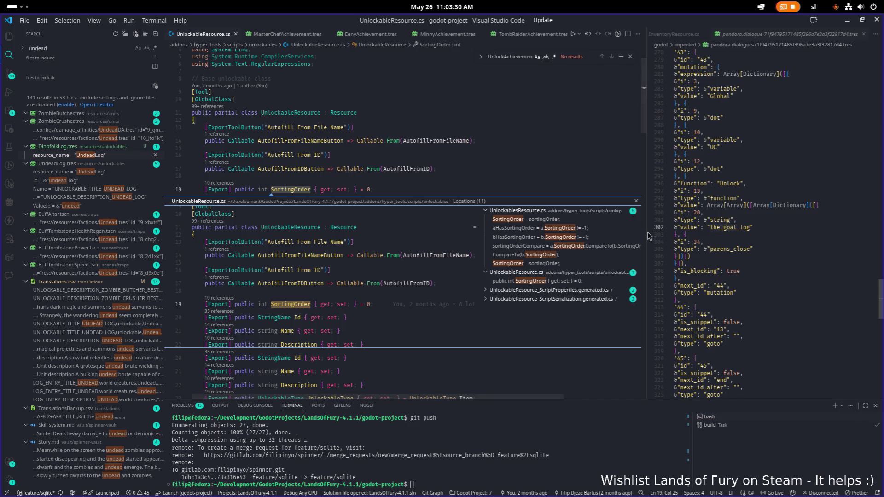
drag(647, 228, 717, 221)
click(596, 220)
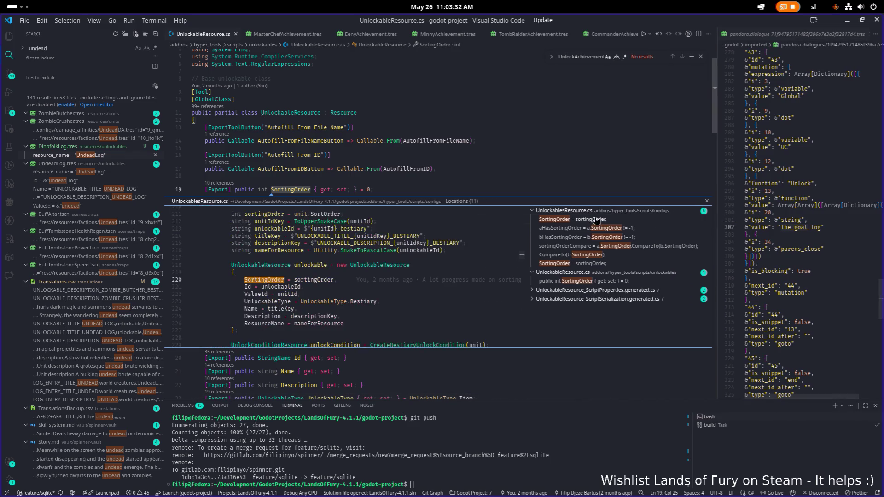
scroll(355, 268, up, 1)
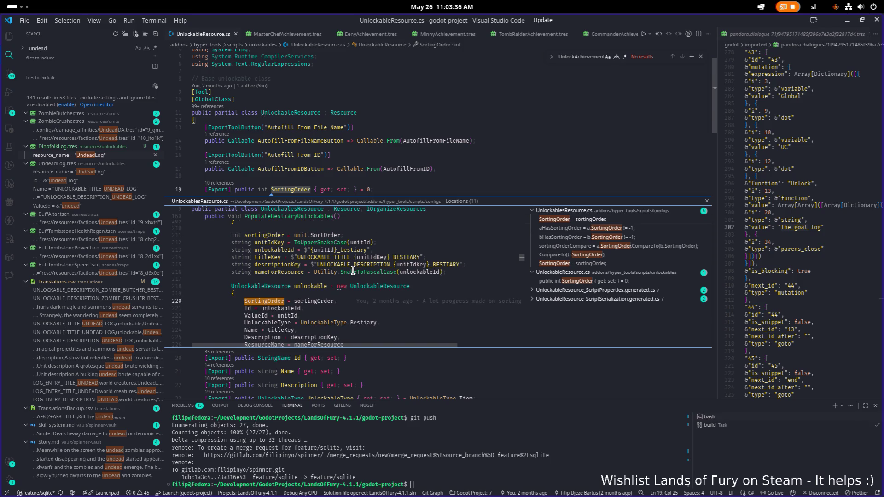
scroll(352, 271, down, 2)
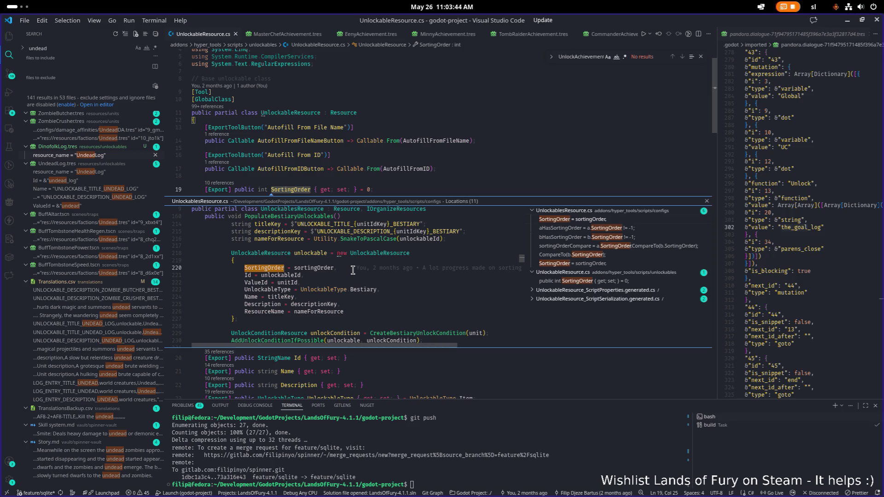
click(355, 371)
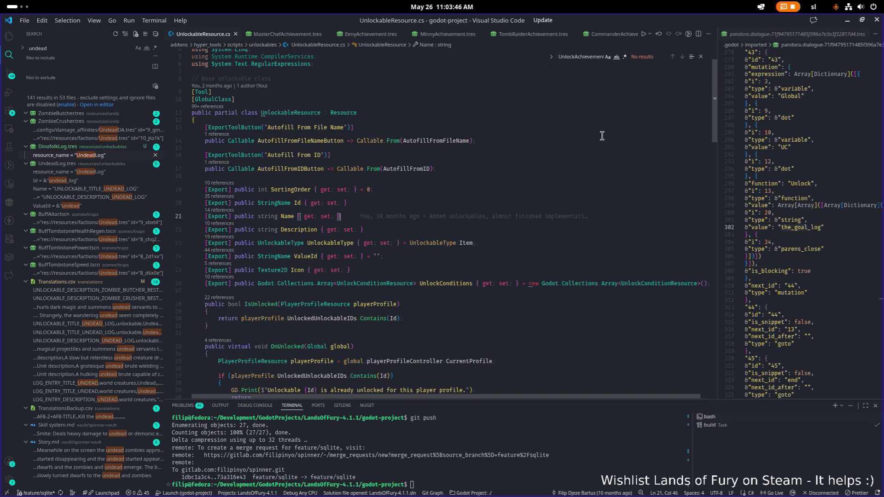
click(849, 21)
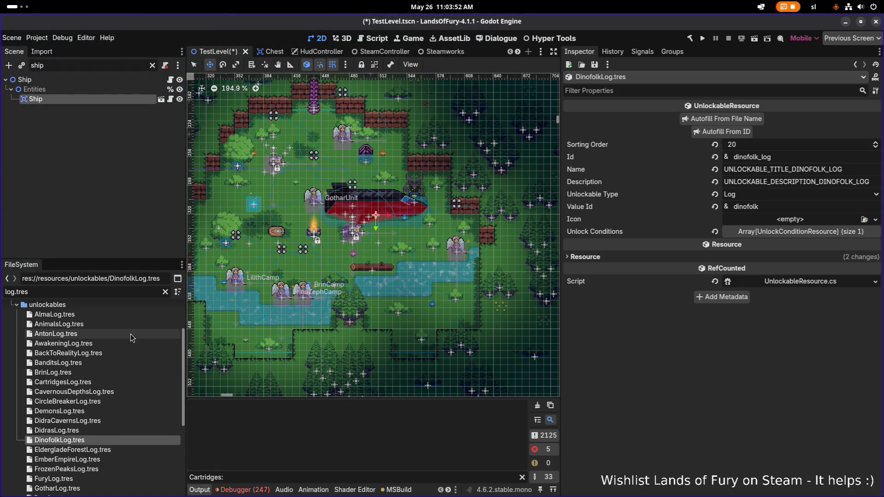
Widen the FileSystem dock and open AnimalsLog.tres, showing Sorting Order 16 and Id animals_log
scroll(132, 410, down, 3)
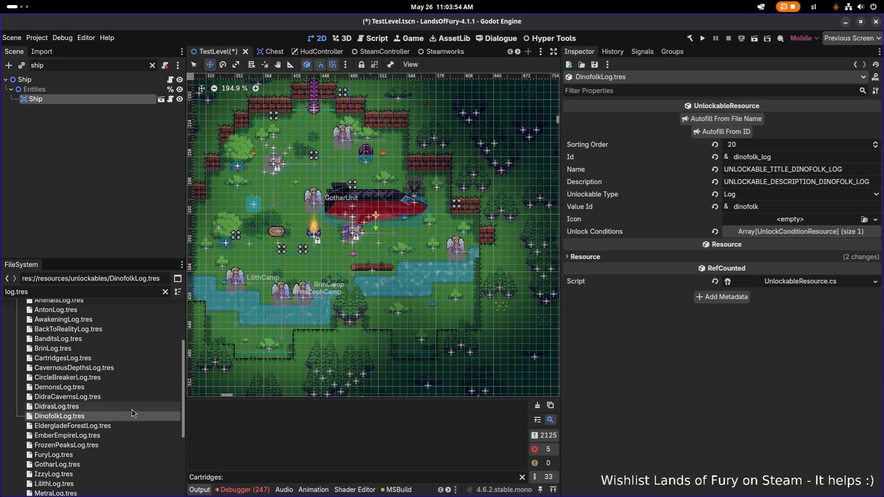
scroll(137, 399, down, 2)
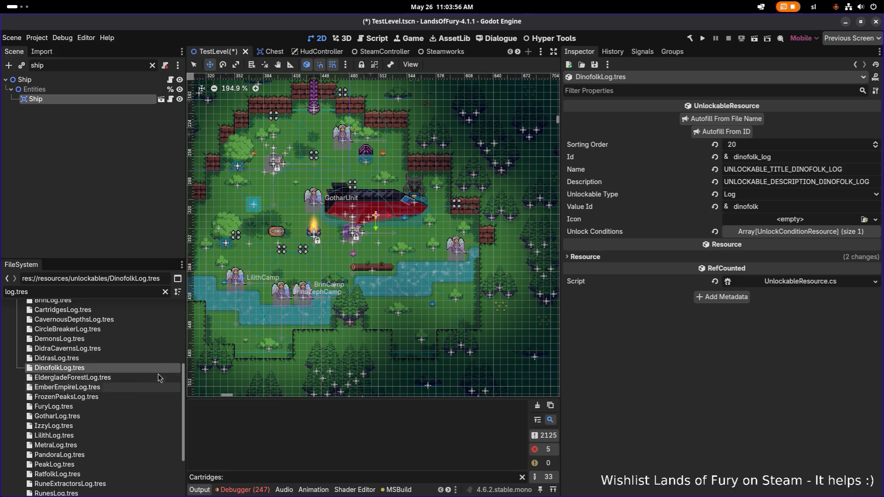
drag(184, 349, 292, 339)
scroll(182, 357, up, 5)
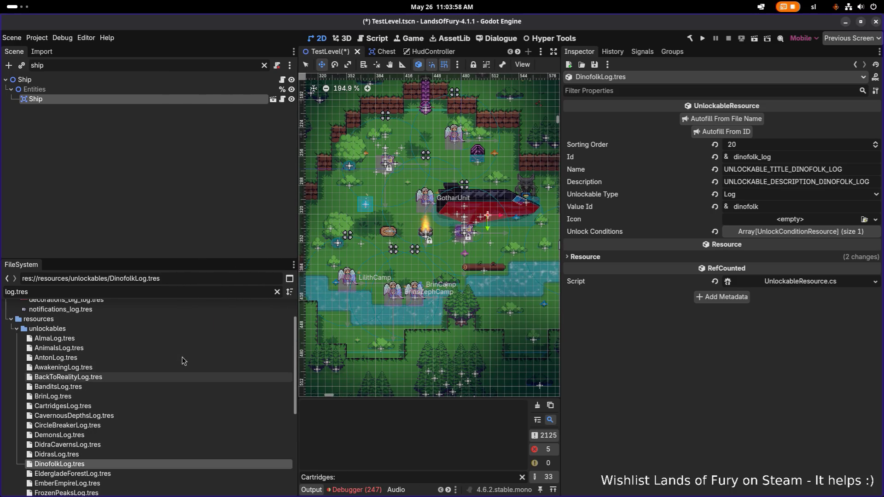
click(161, 341)
click(159, 347)
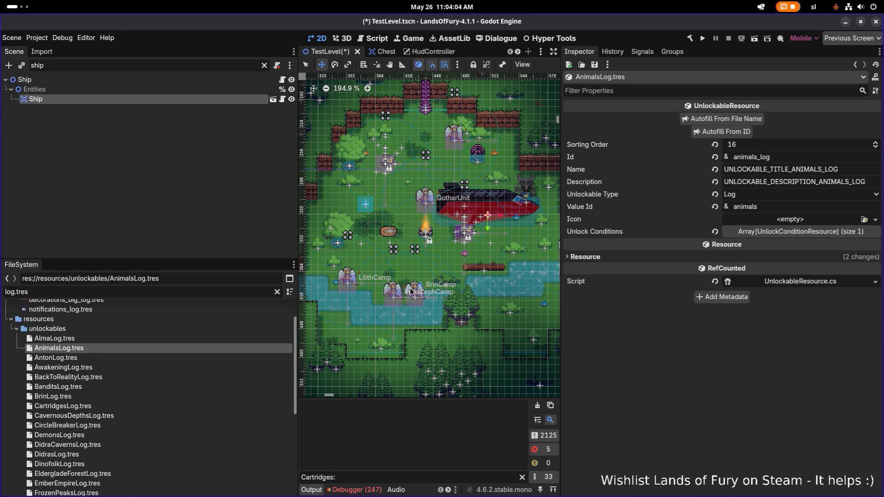
key(alt+Tab)
click(432, 267)
key(alt+Tab)
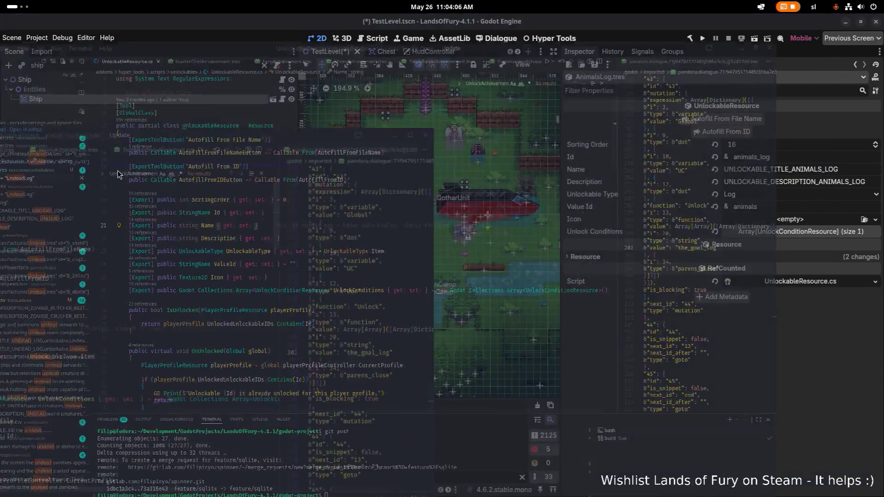
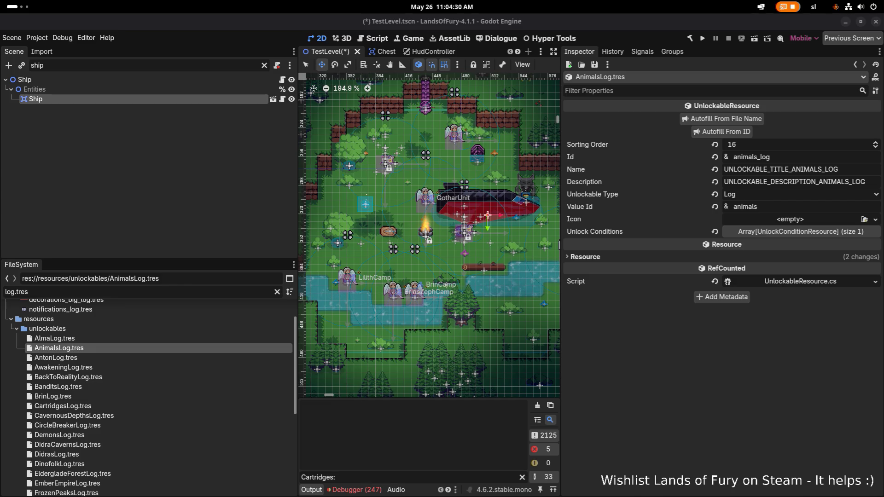
Filter the FileSystem dock for 'demons' and inspect DemonsLog.tres
click(140, 293)
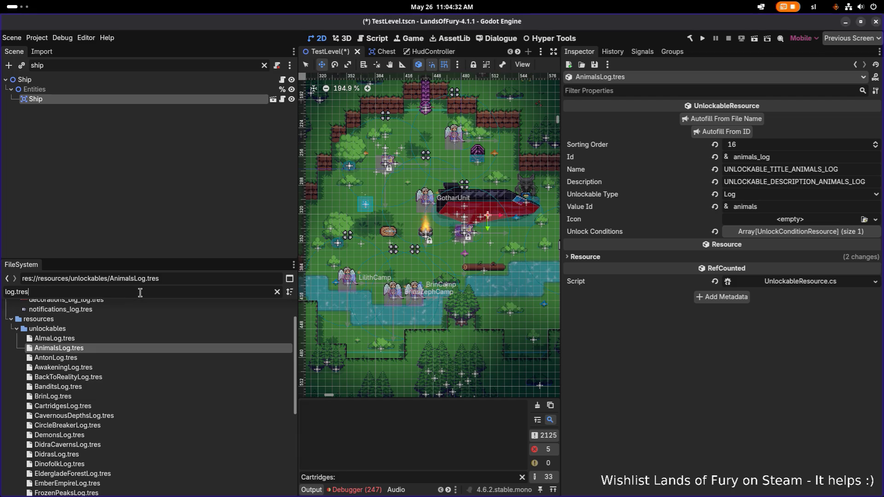
key(ctrl+a)
text(demon)
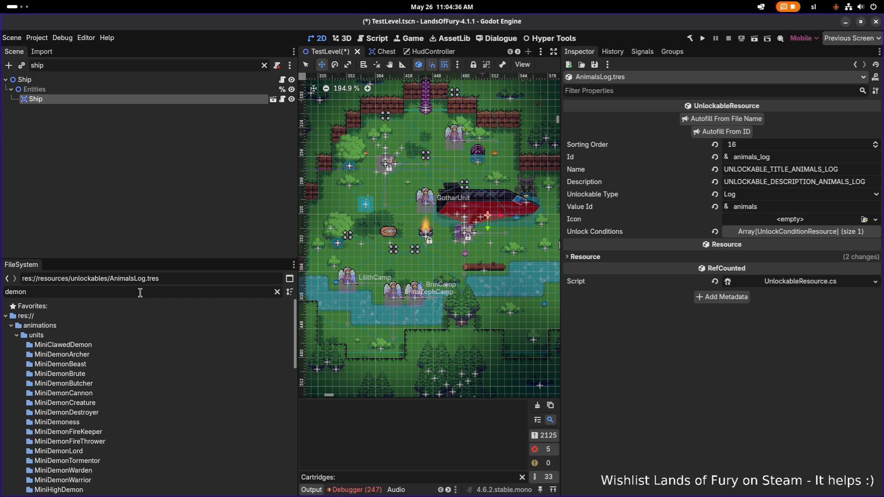
text(s)
click(120, 363)
Filter for 'dinof', change DinofolkLog.tres Sorting Order to 19, and save
double_click(99, 292)
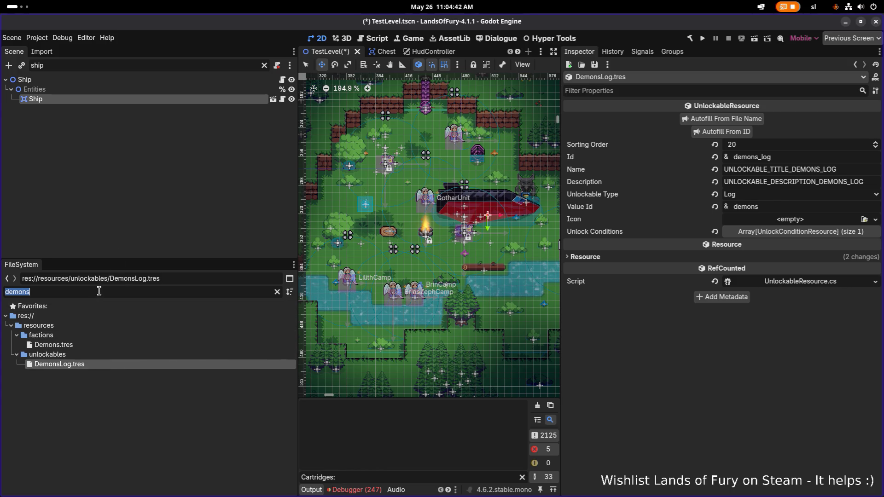
text(dinof)
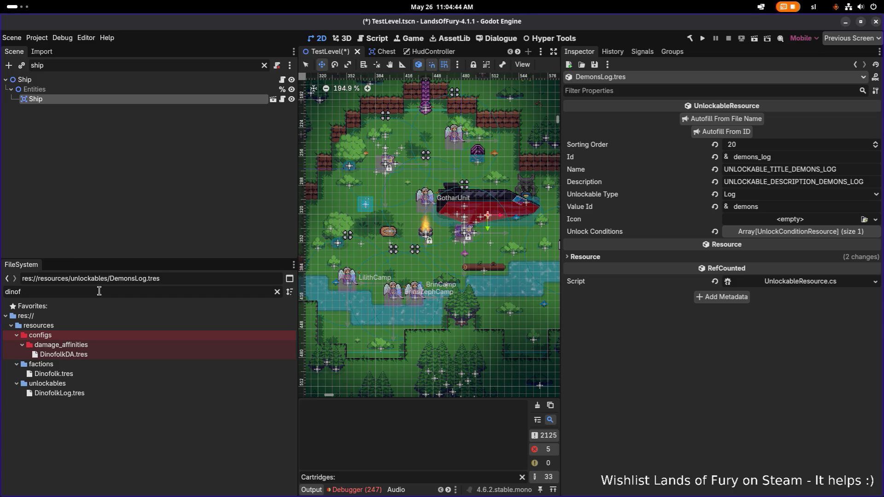
click(102, 392)
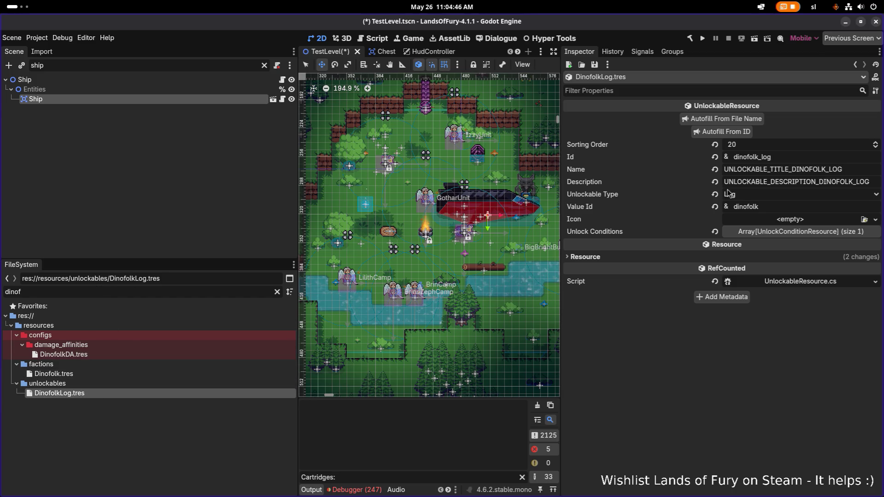
click(765, 145)
text(19)
key(Return)
key(ctrl+s)
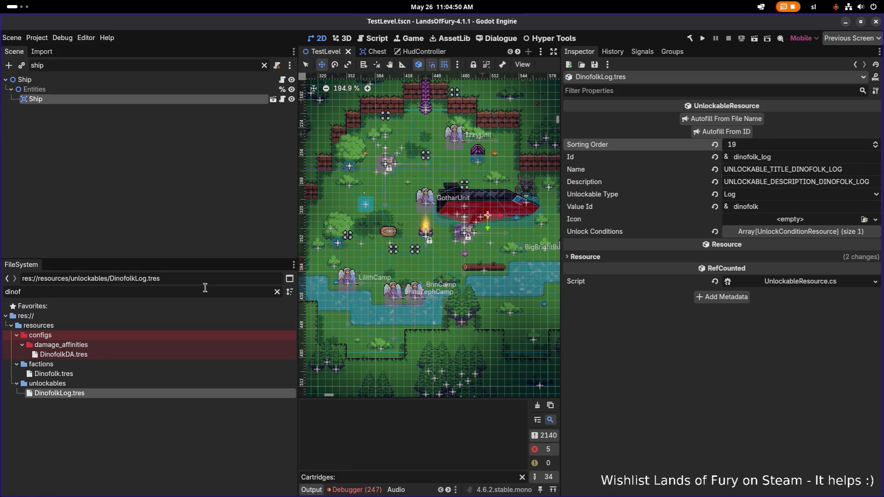
Filter for 'undead', inspect UndeadLog.tres, then clear the file filter
double_click(227, 292)
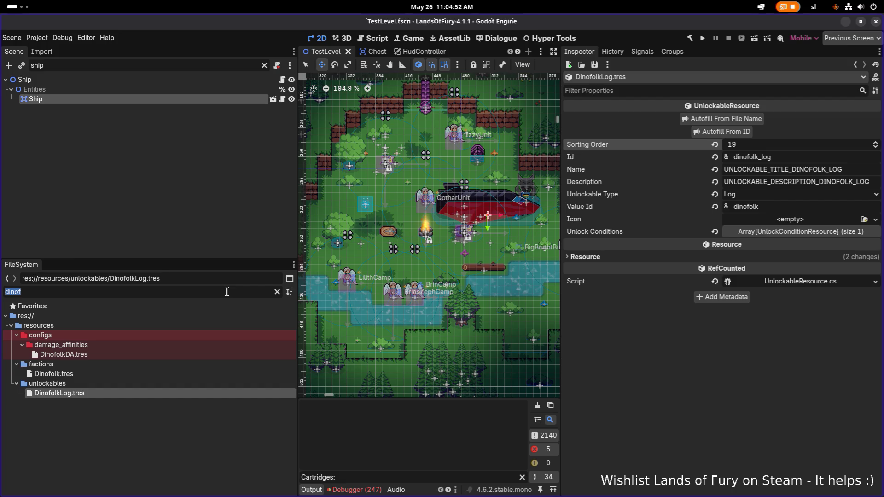
text(undead)
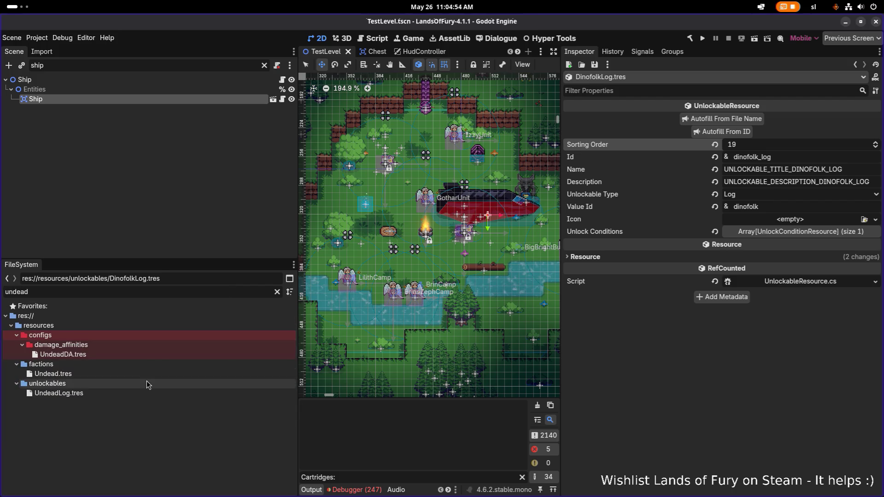
click(140, 393)
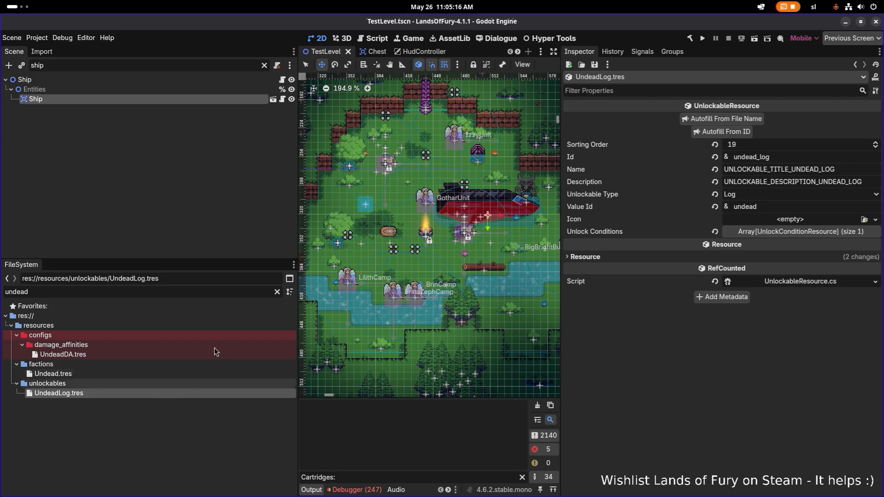
double_click(110, 294)
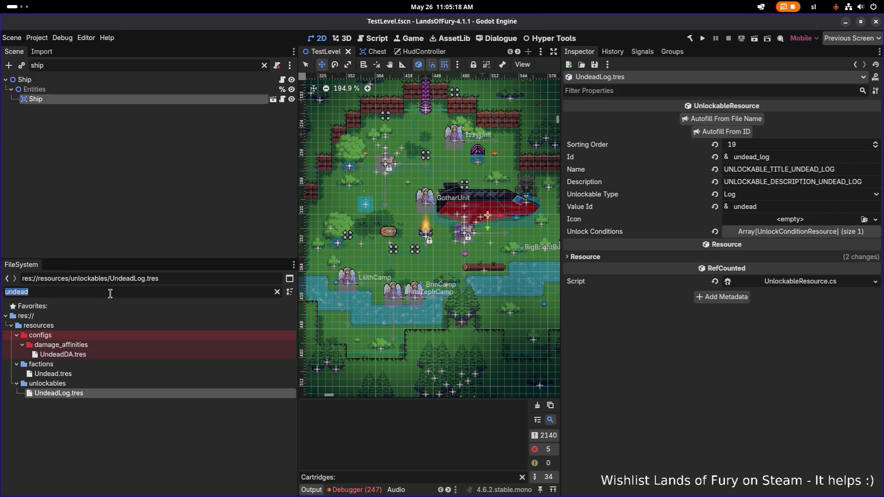
key(BackSpace)
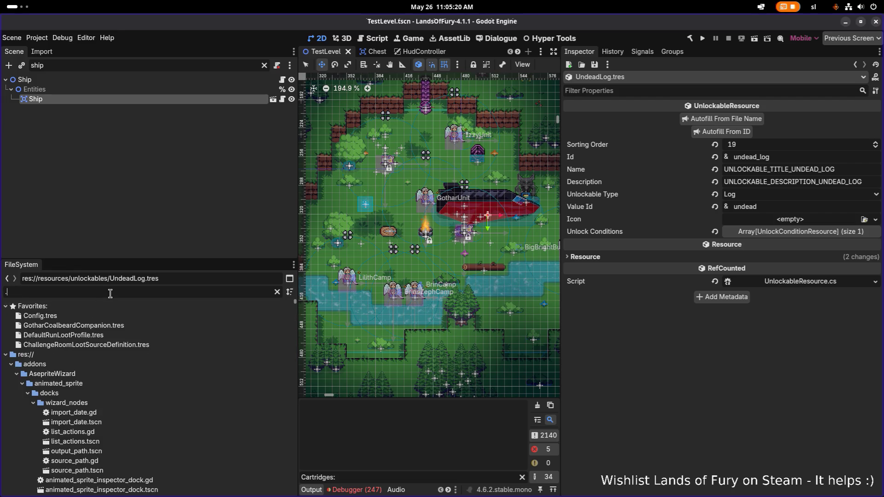
Filter FileSystem by 'log.tres' and inspect AlmaLog, AwakeningLog, AntonLog, AnimalsLog and BackToRealityLog
text(.)
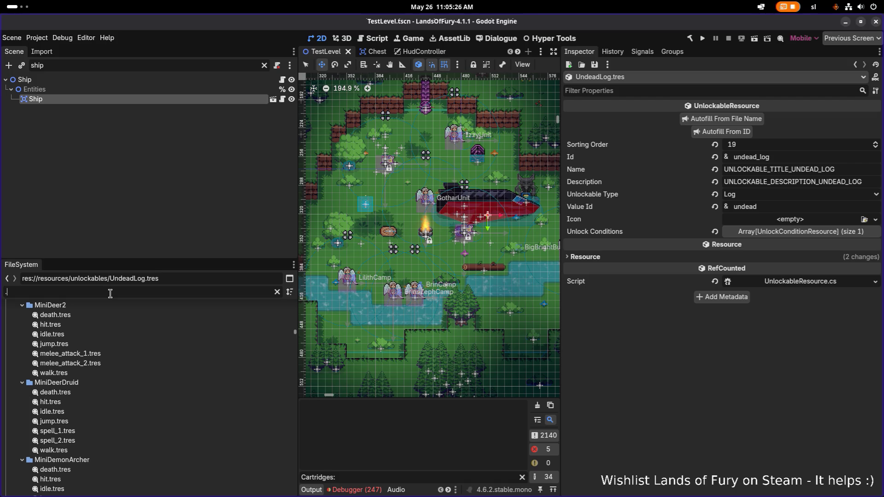
text(log.tres)
scroll(111, 389, up, 5)
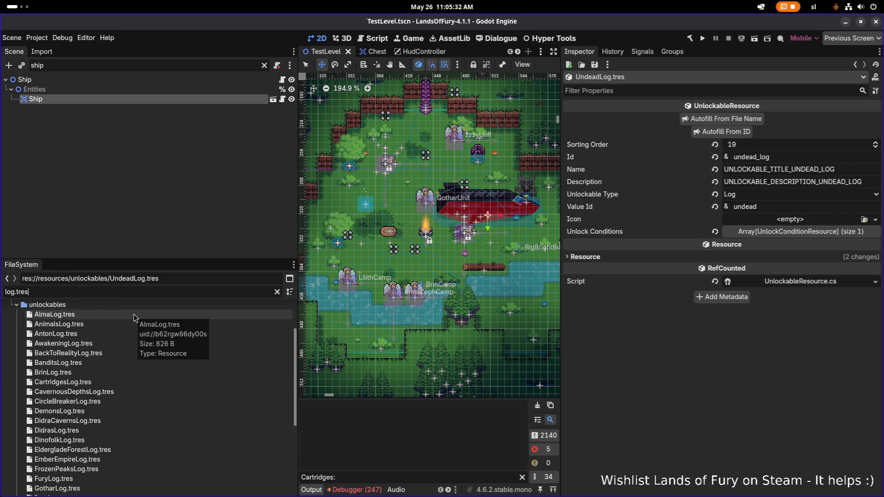
click(134, 315)
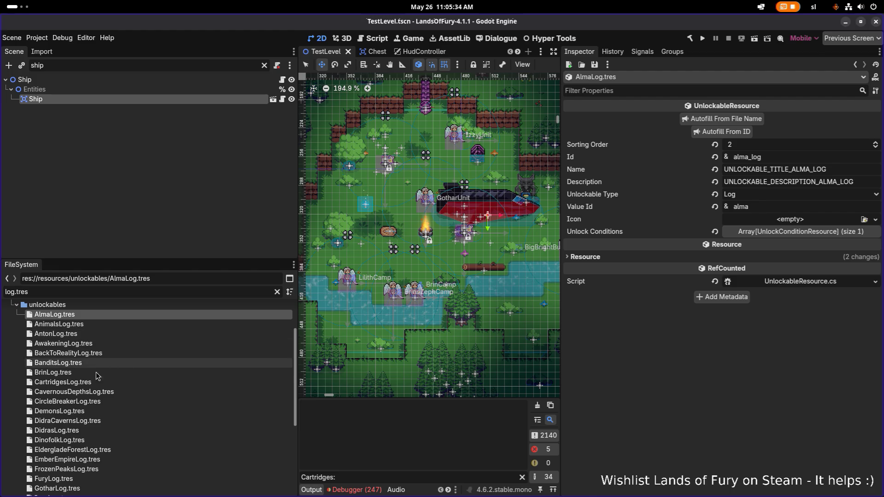
click(101, 341)
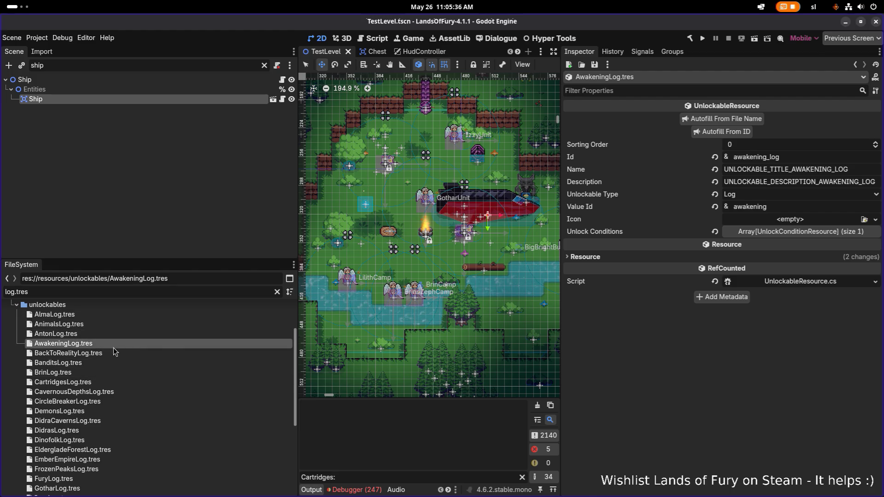
click(101, 334)
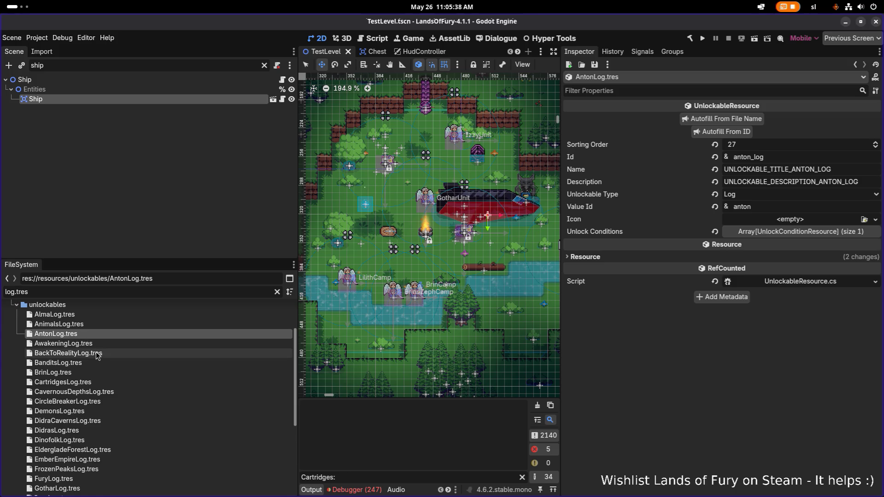
click(103, 327)
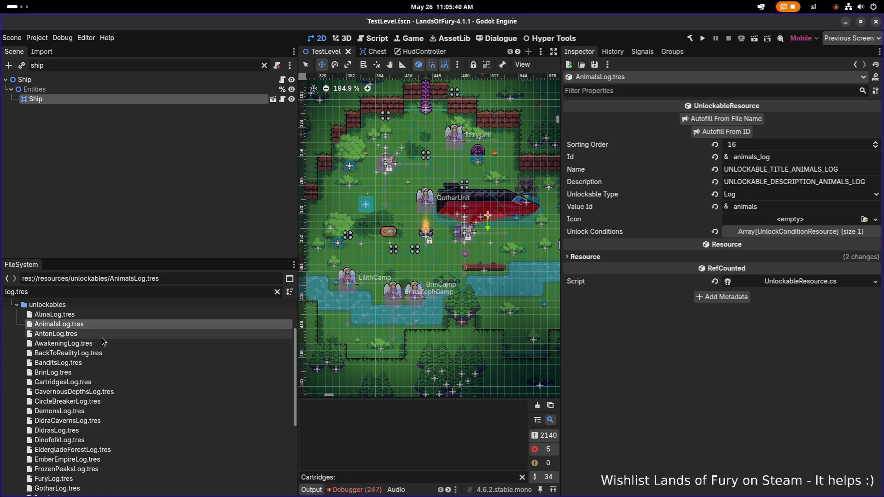
click(101, 344)
click(100, 353)
Inspect BanditsLog through CircleBreakerLog, end on CartridgesLog.tres, and narrow the side docks
click(92, 362)
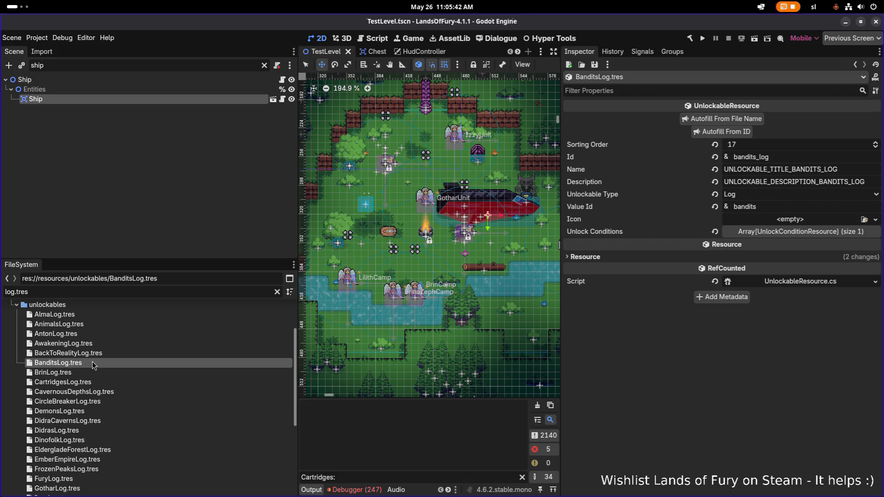
click(89, 373)
scroll(90, 373, down, 3)
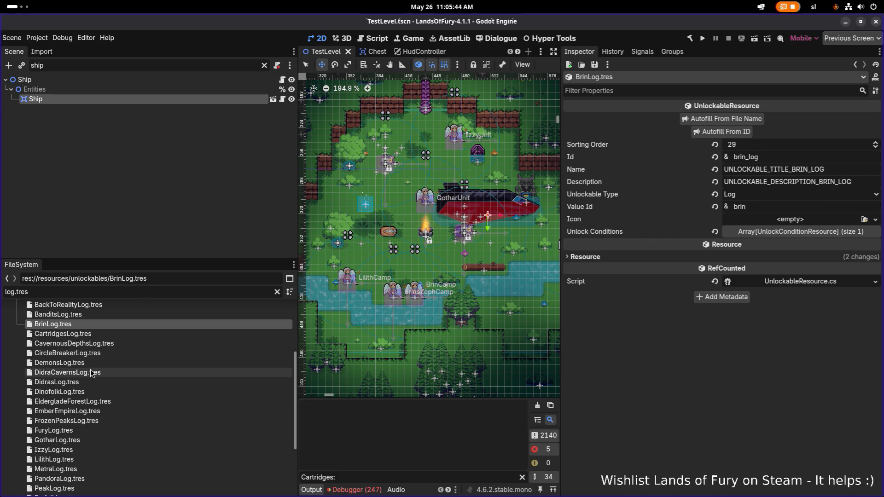
click(97, 345)
click(98, 352)
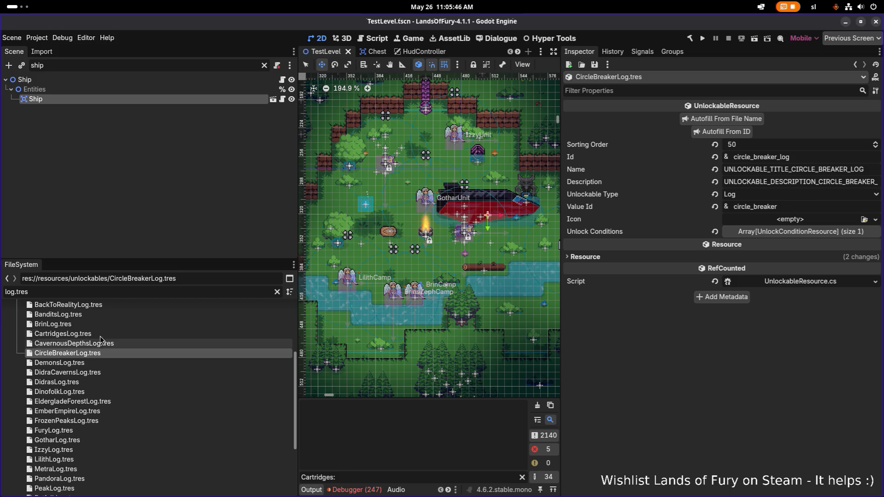
click(101, 337)
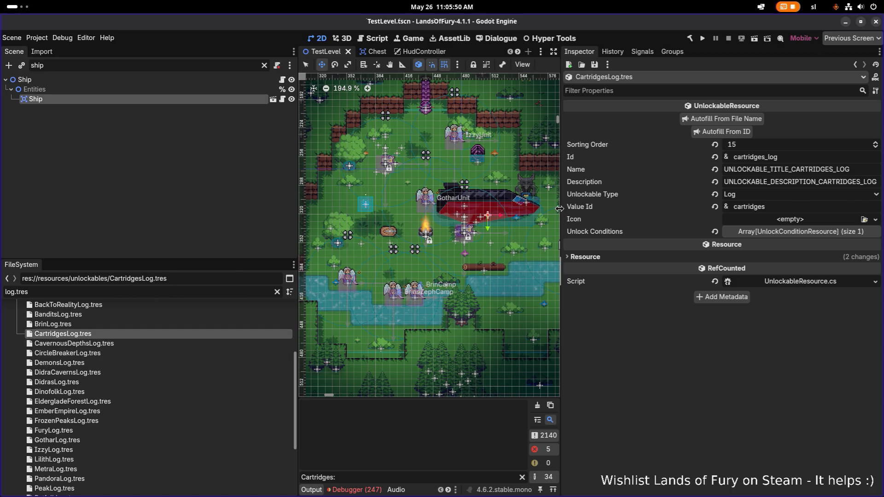
drag(560, 213, 674, 213)
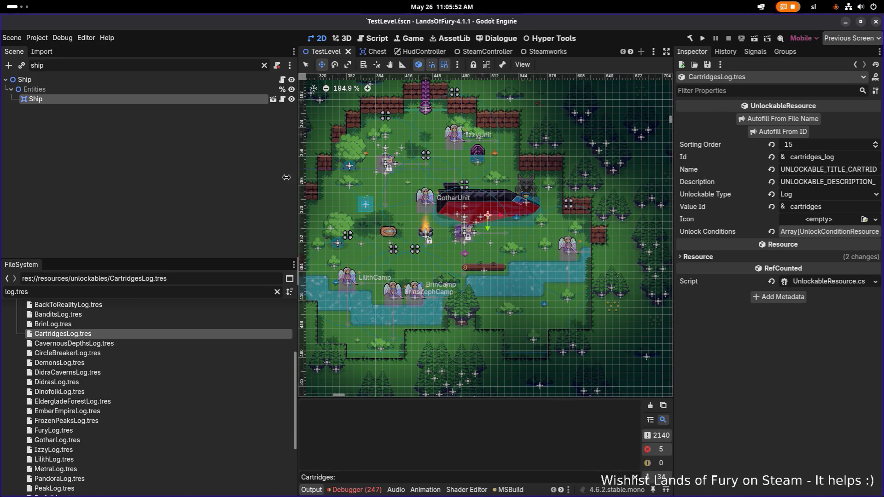
drag(298, 180, 238, 182)
Enable the Edit Resources as Table plugin in Project Settings > Plugins and open its table editor
click(456, 38)
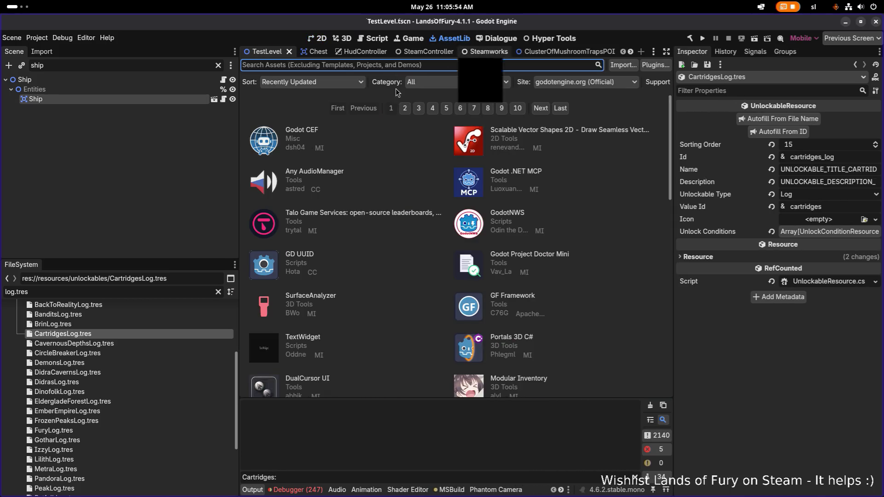
click(36, 38)
click(81, 50)
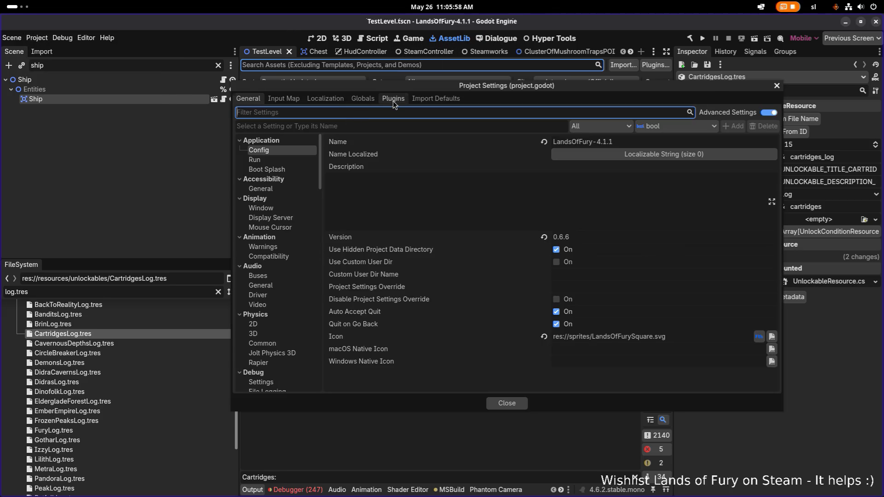
click(393, 99)
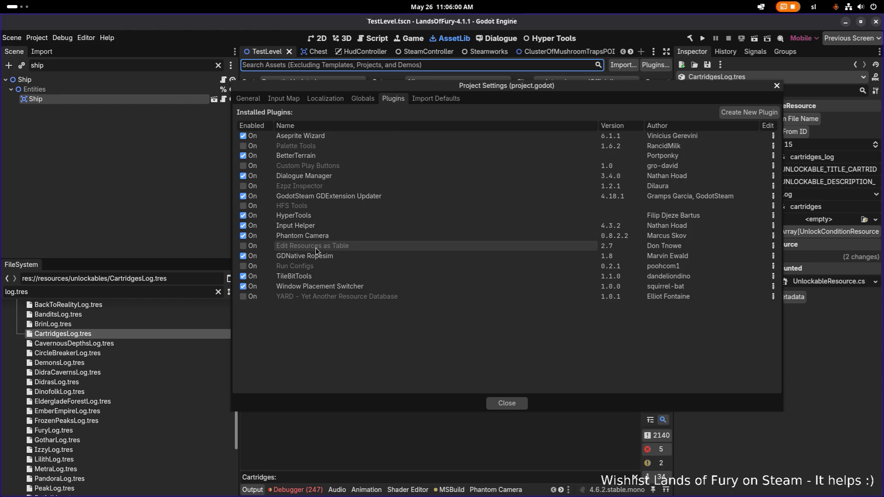
mouse_move(319, 251)
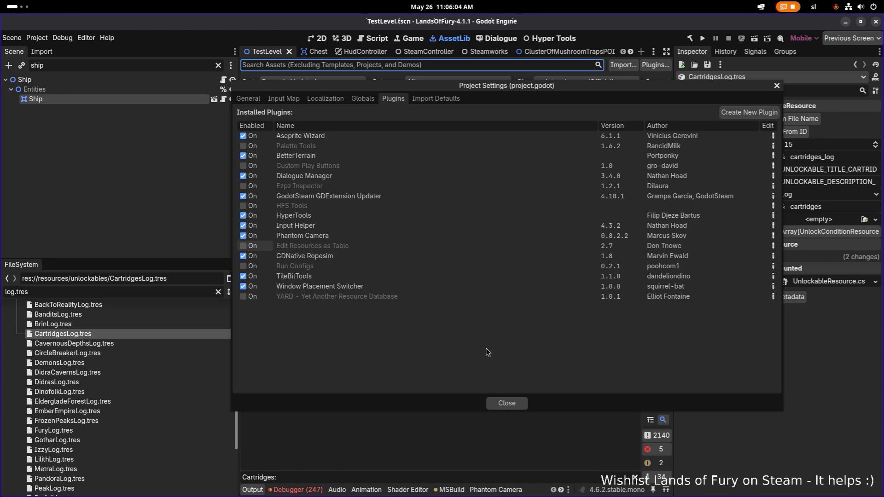
click(510, 402)
click(571, 41)
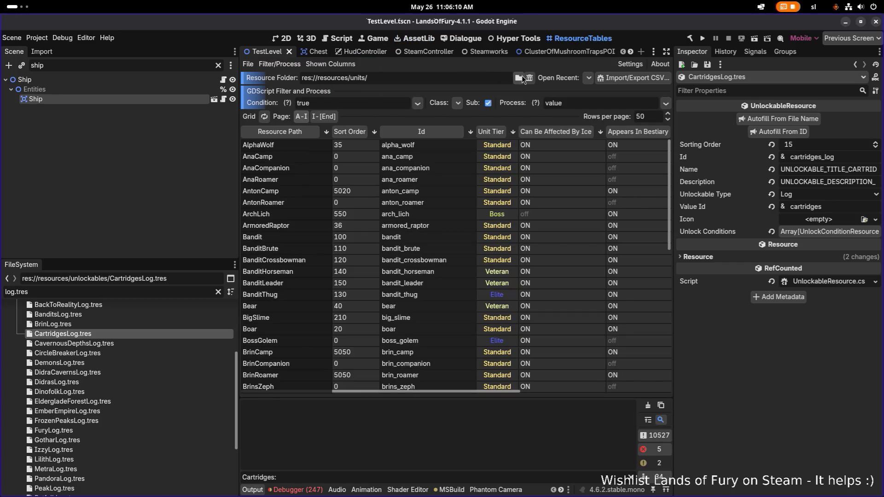
Browse into res://resources in the folder picker and check the journal folder's contents
click(518, 78)
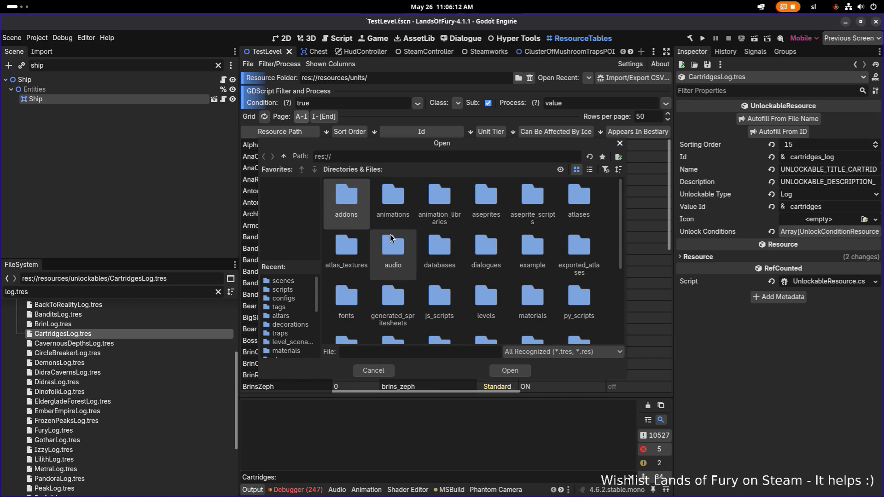
scroll(394, 256, down, 2)
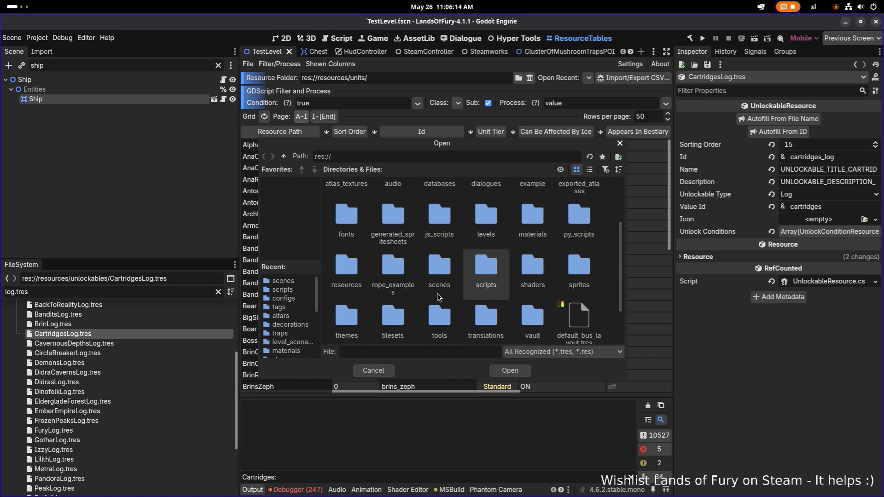
double_click(346, 267)
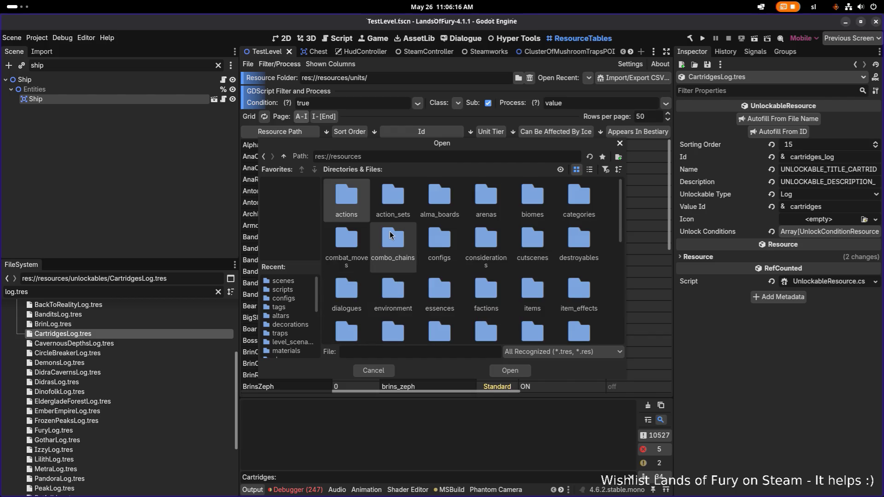
scroll(390, 235, down, 1)
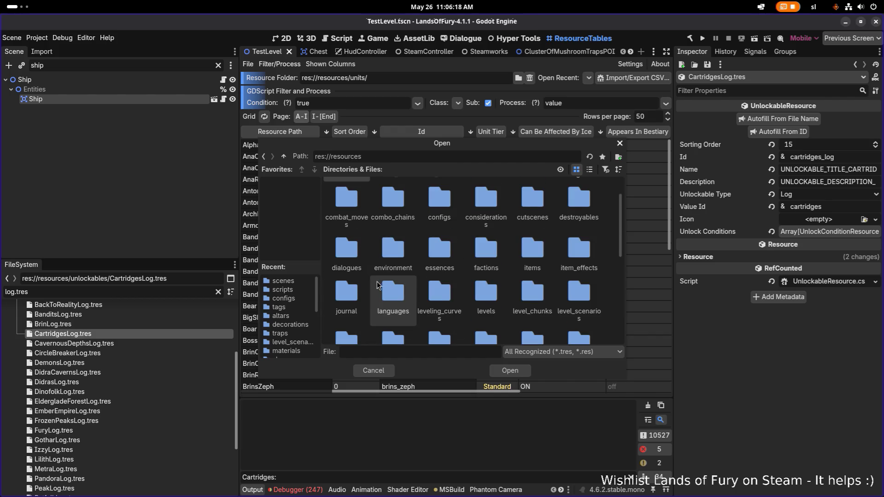
double_click(354, 294)
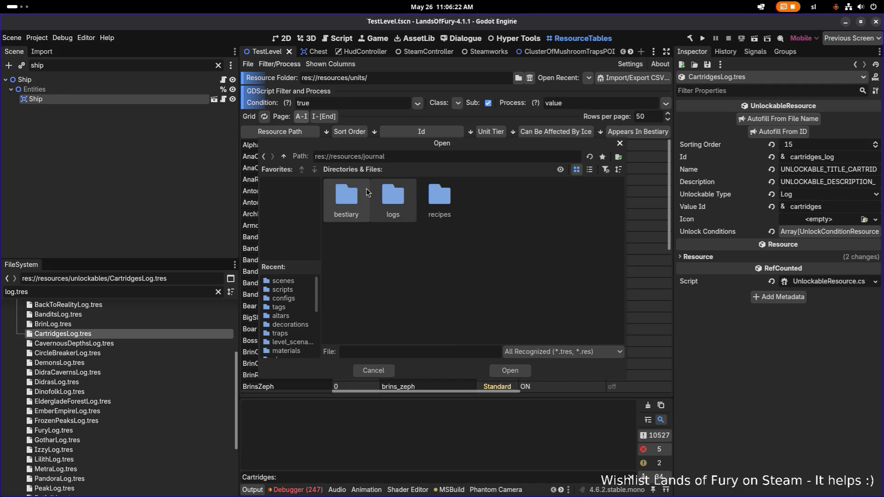
click(283, 156)
Check the unlockables folder, then choose res://resources/unlockables to load into the table
scroll(432, 265, down, 1)
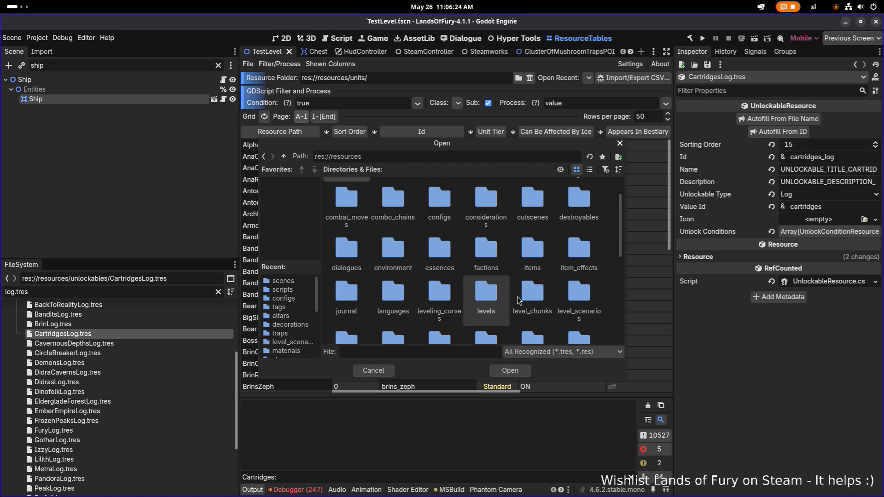
scroll(465, 295, down, 1)
scroll(465, 296, down, 1)
scroll(465, 295, down, 3)
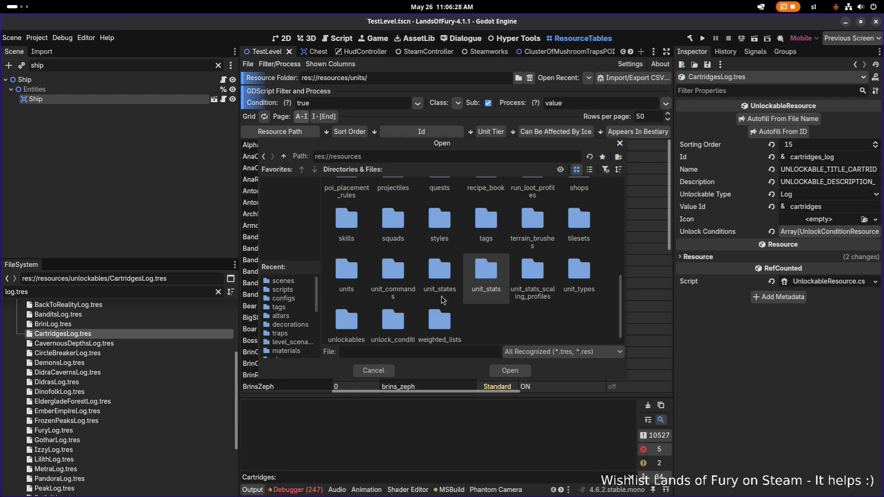
double_click(351, 321)
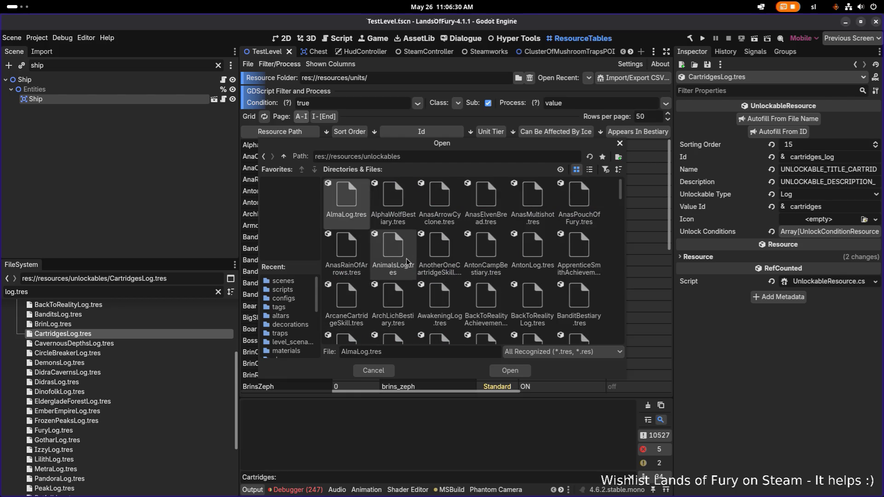
click(285, 157)
scroll(390, 274, down, 2)
scroll(390, 275, down, 5)
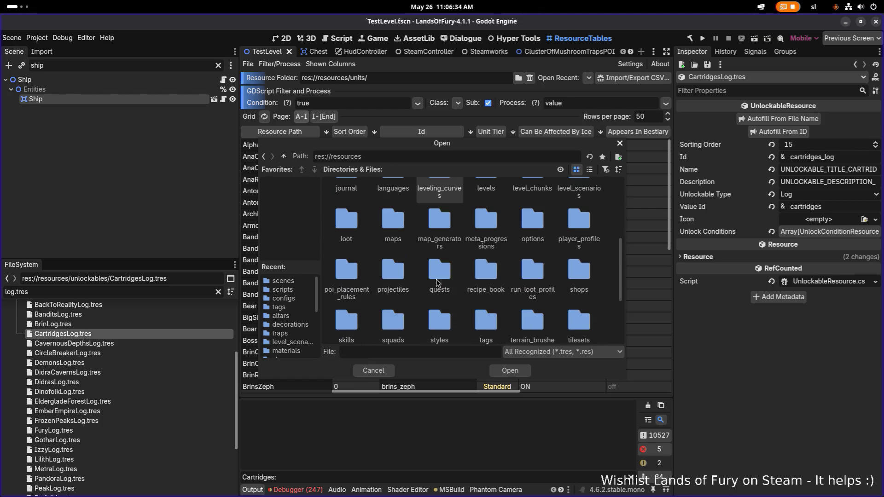
scroll(486, 295, down, 1)
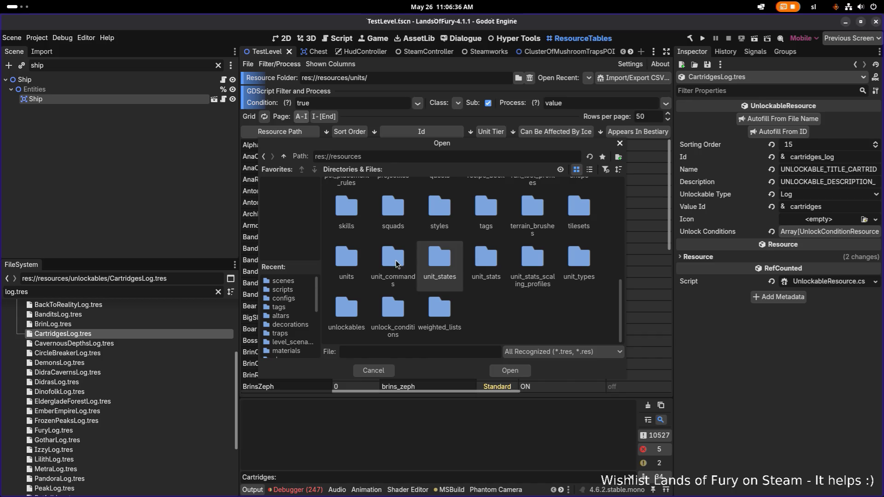
click(511, 372)
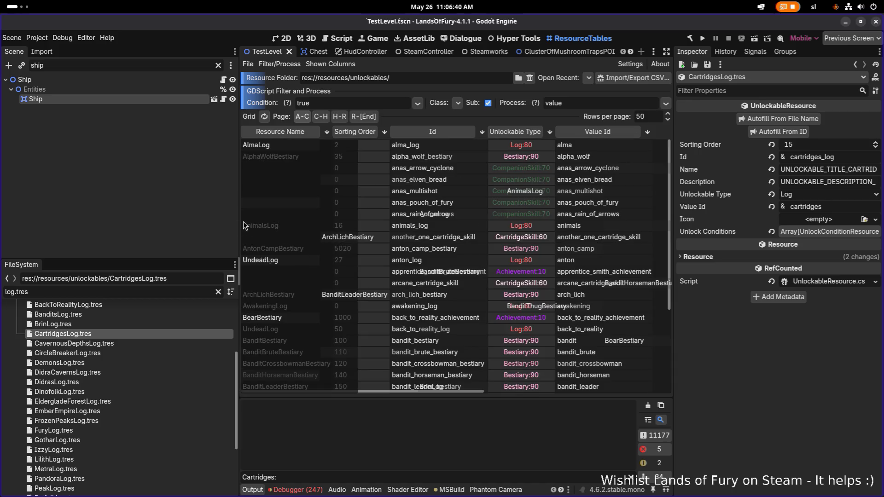
Widen the resource table panel and scroll through the loaded unlockables
drag(239, 221, 127, 216)
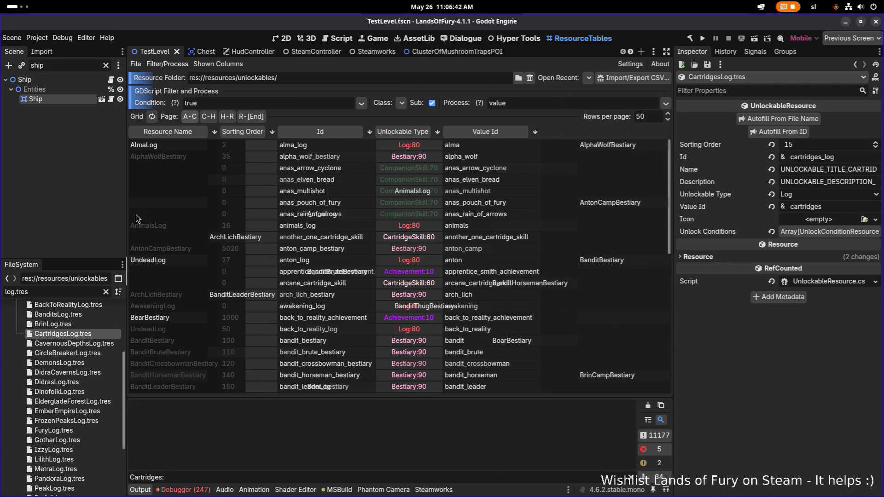
drag(673, 221, 795, 221)
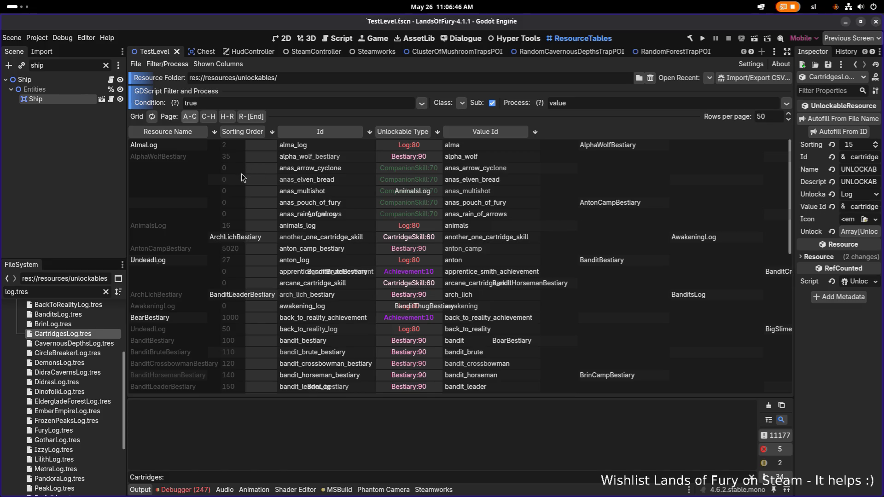
scroll(246, 185, down, 5)
scroll(246, 186, up, 5)
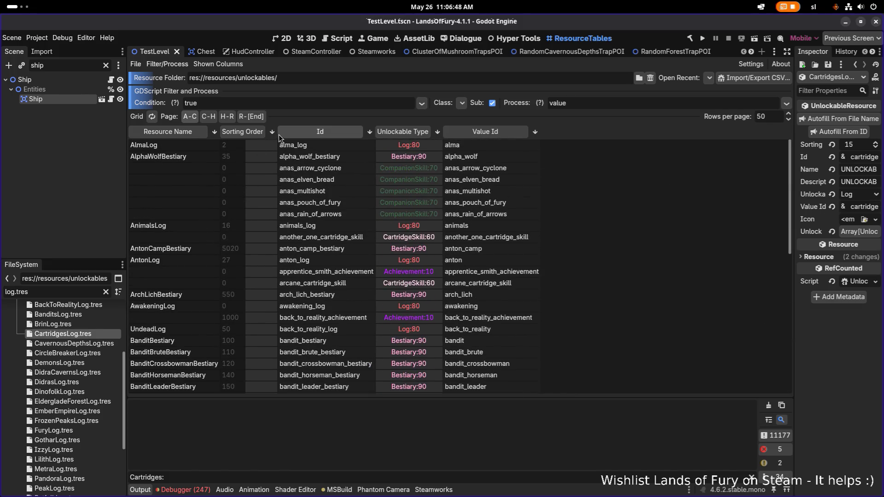
scroll(217, 184, down, 5)
scroll(217, 183, up, 5)
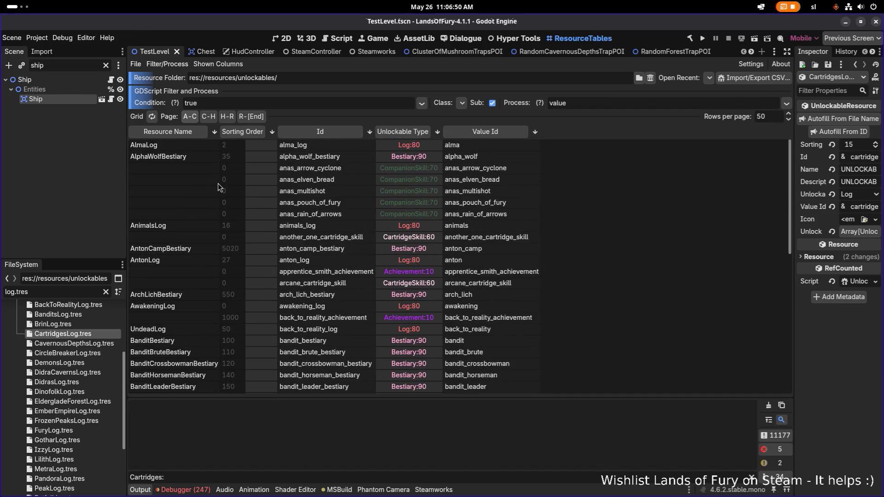
scroll(217, 183, down, 5)
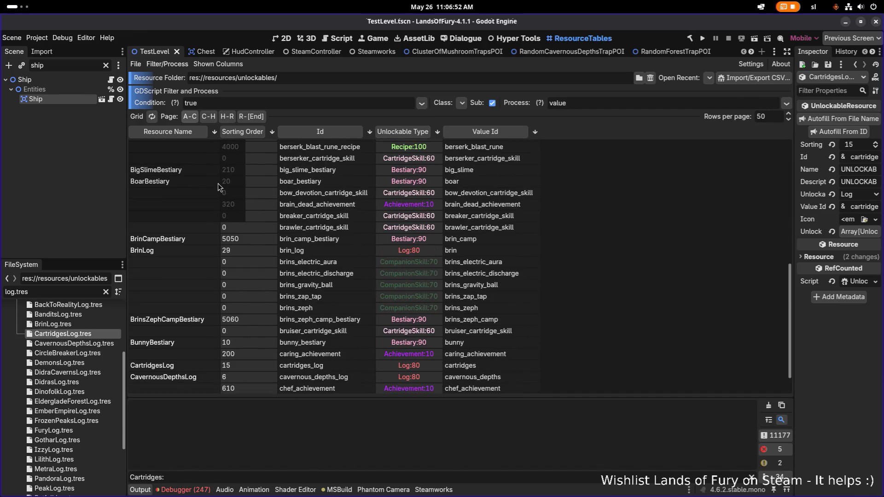
scroll(219, 184, up, 5)
scroll(219, 184, down, 5)
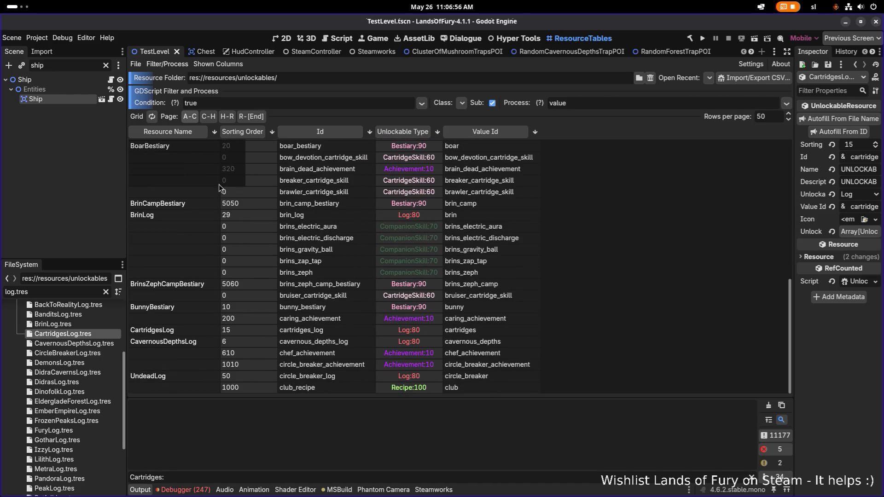
scroll(219, 184, up, 5)
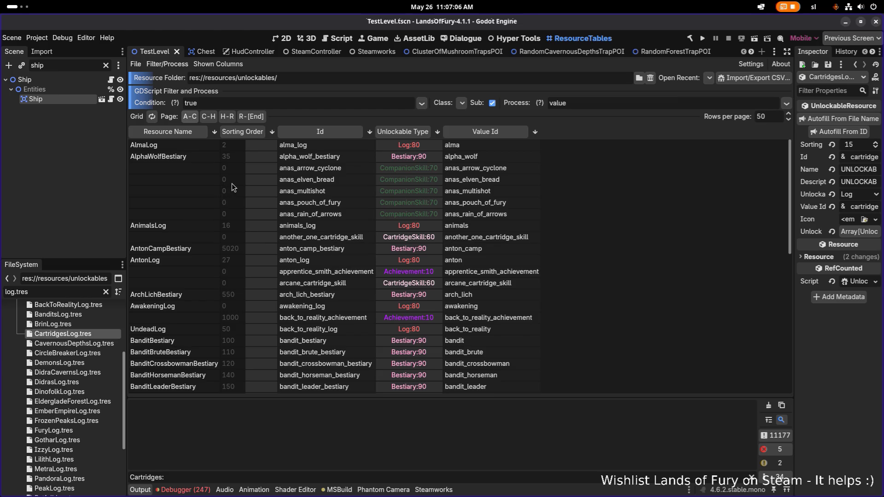
scroll(233, 183, down, 5)
scroll(233, 182, up, 1)
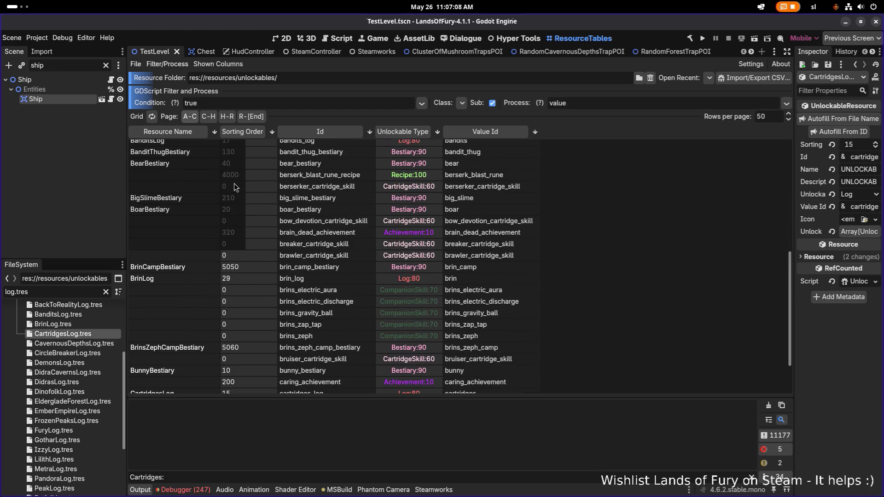
Check cartridge skill and AlphaWolfBestiary (35) sorting orders, refresh the grid, and sort by Sorting Order
click(233, 184)
click(258, 221)
click(252, 255)
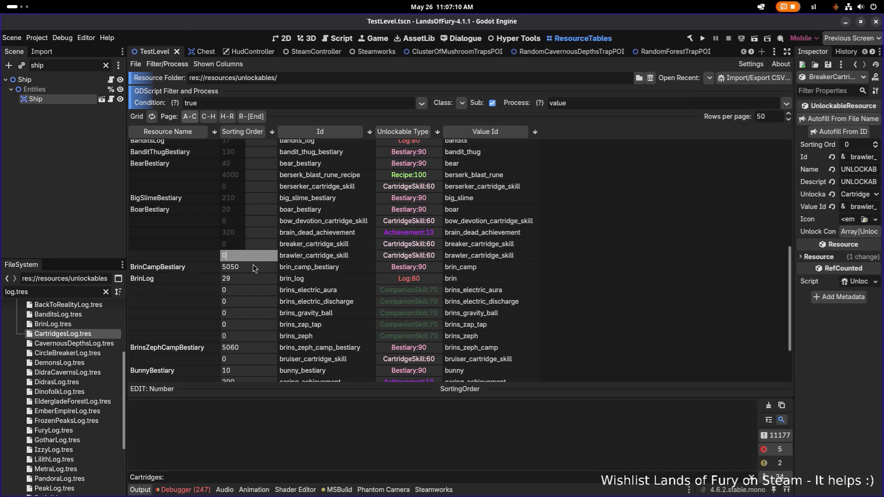
scroll(239, 244, up, 5)
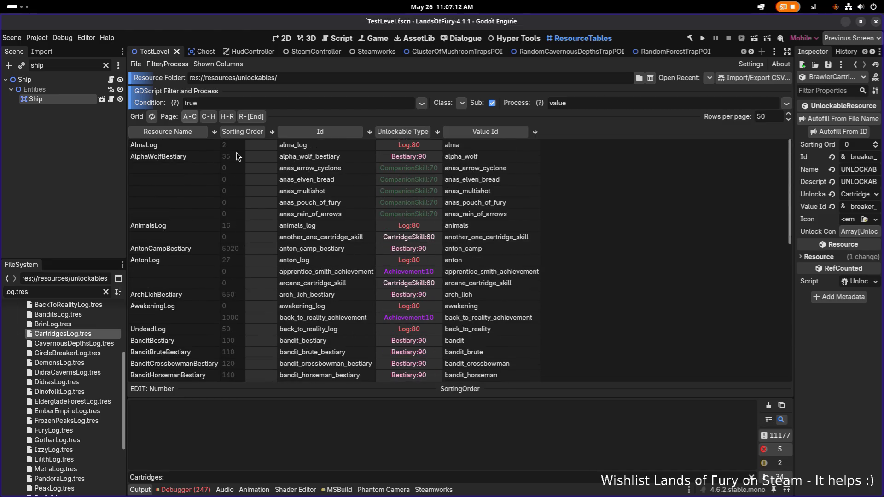
click(237, 157)
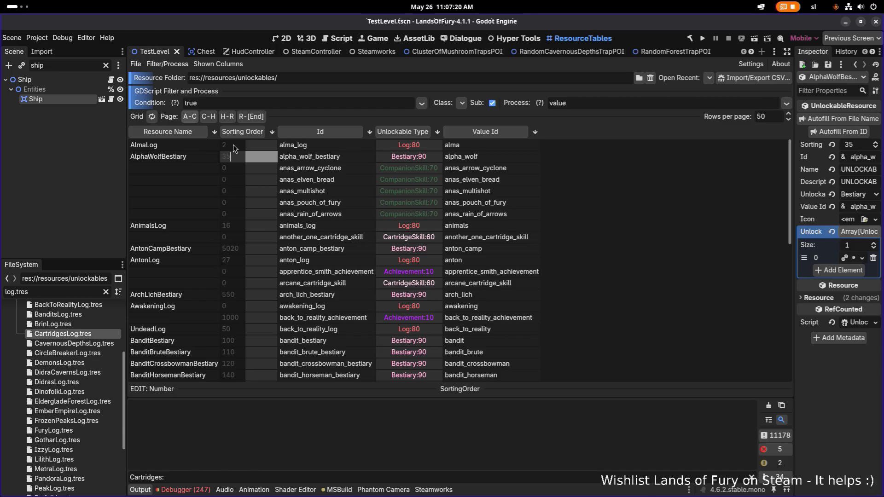
click(156, 120)
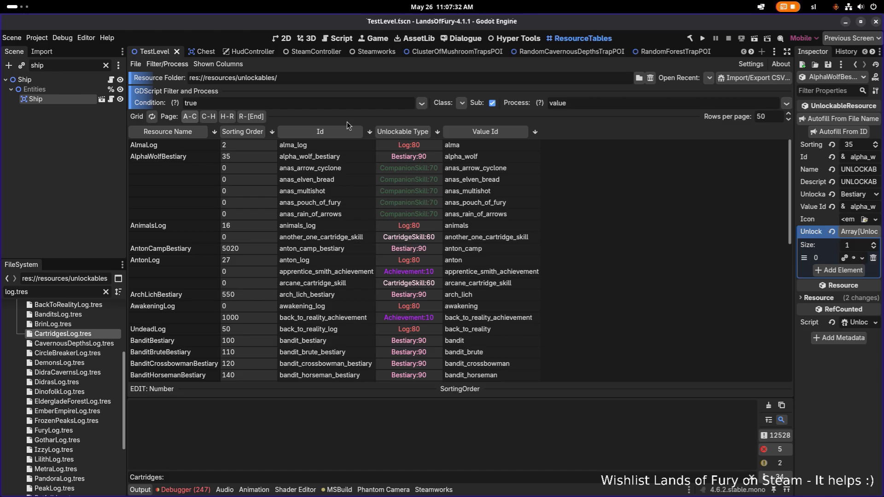
click(253, 133)
Page to the lowest sorting orders, inspect TheGoalLog at order 1, and toggle the filter settings
scroll(231, 186, down, 5)
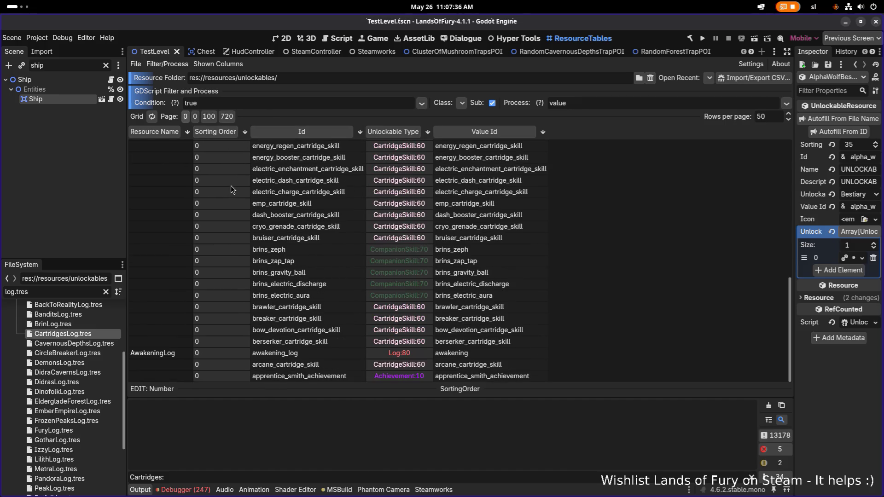
scroll(226, 146, up, 10)
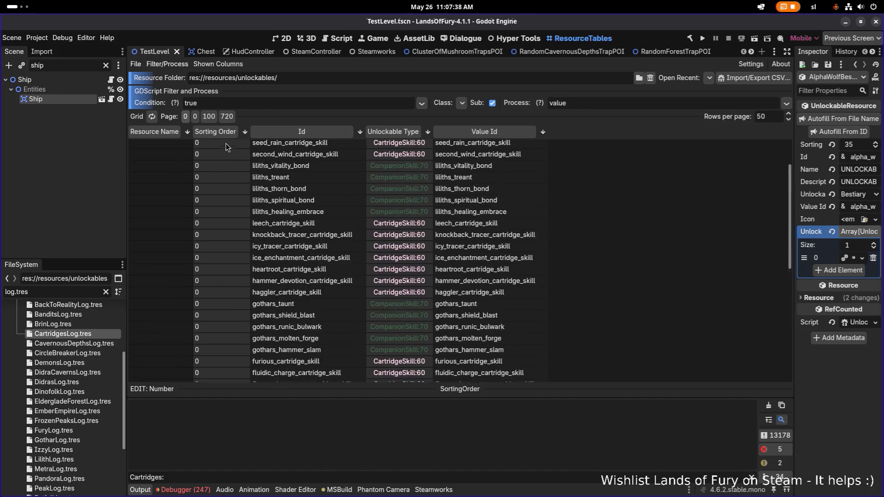
click(197, 118)
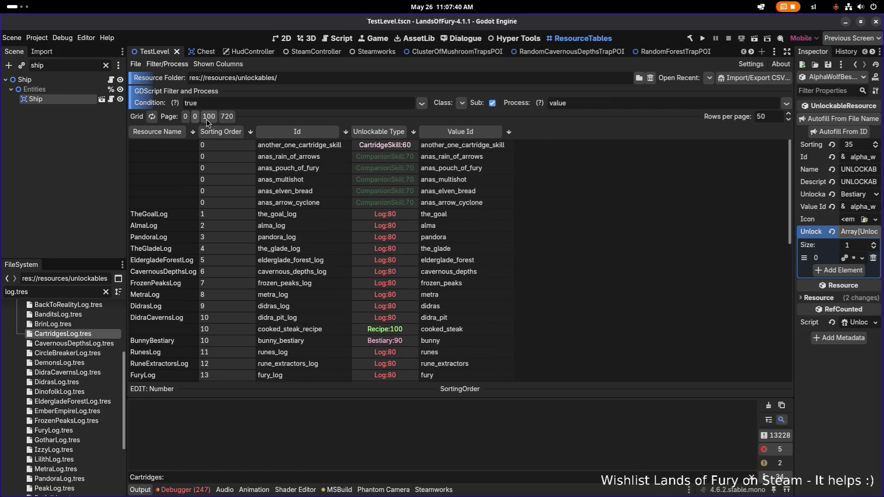
scroll(242, 213, down, 5)
scroll(242, 213, up, 5)
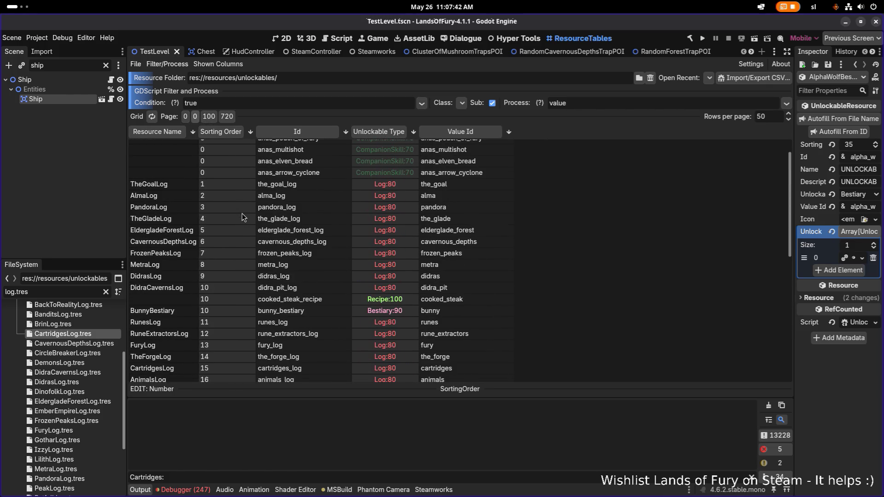
scroll(244, 215, down, 2)
click(224, 189)
scroll(225, 187, down, 4)
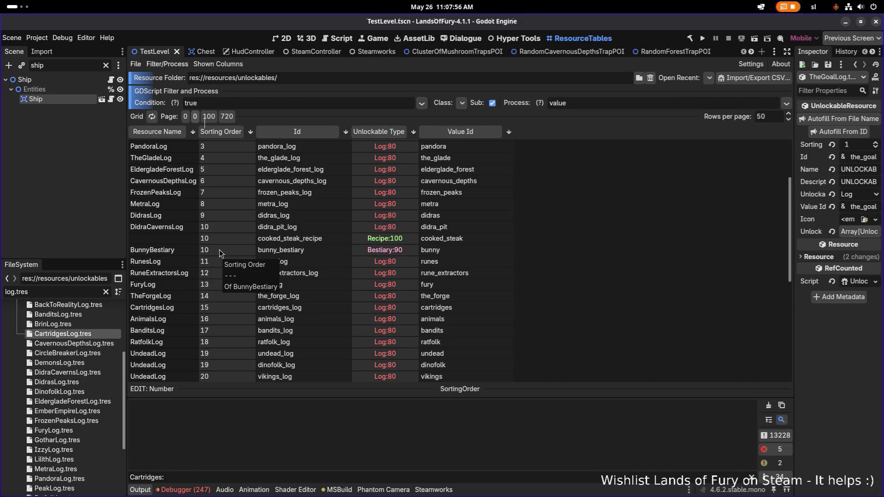
scroll(224, 220, up, 4)
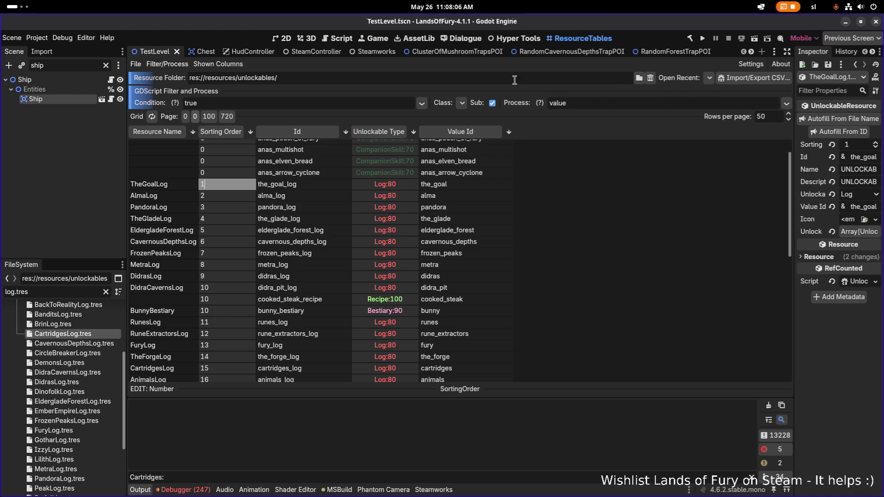
click(174, 65)
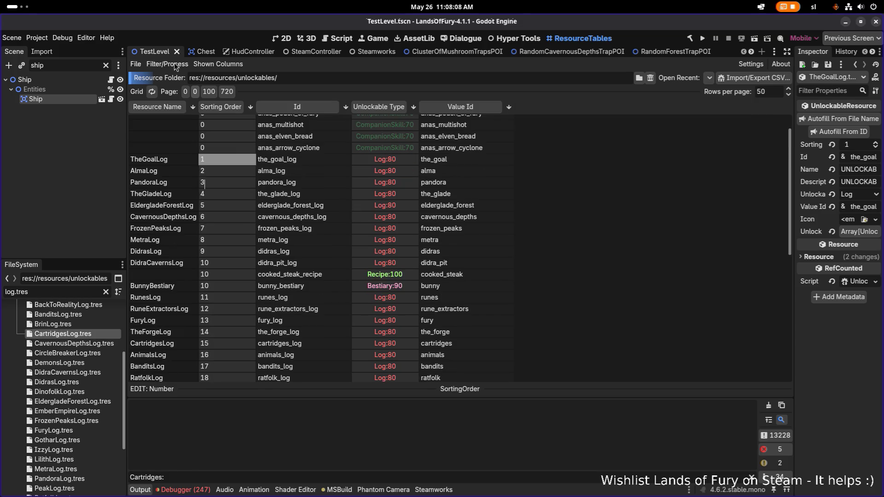
click(175, 65)
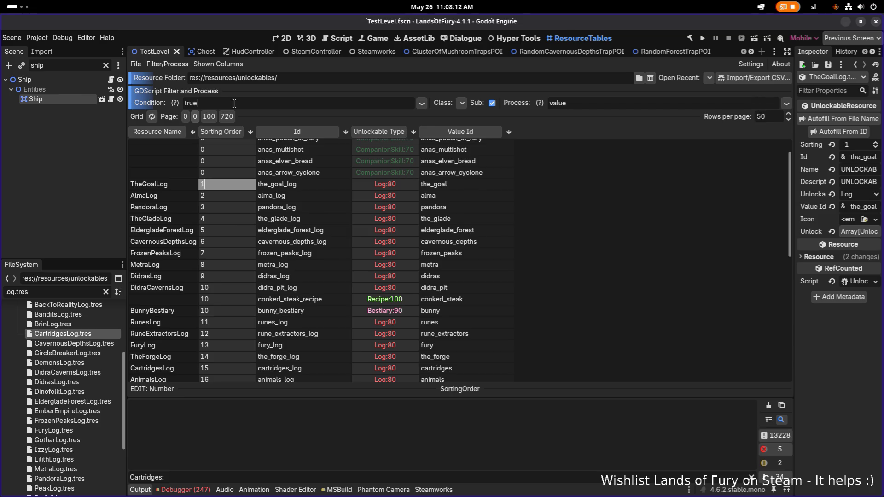
click(422, 103)
click(427, 104)
mouse_move(174, 99)
scroll(394, 181, up, 2)
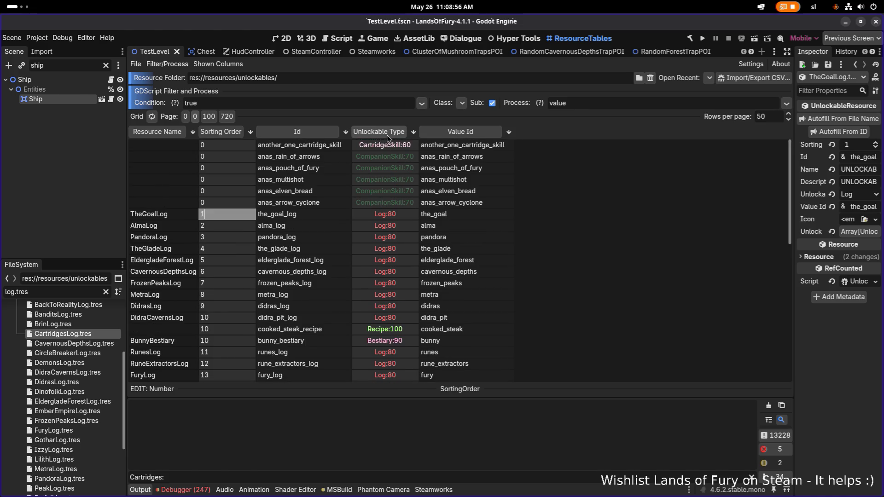
double_click(235, 101)
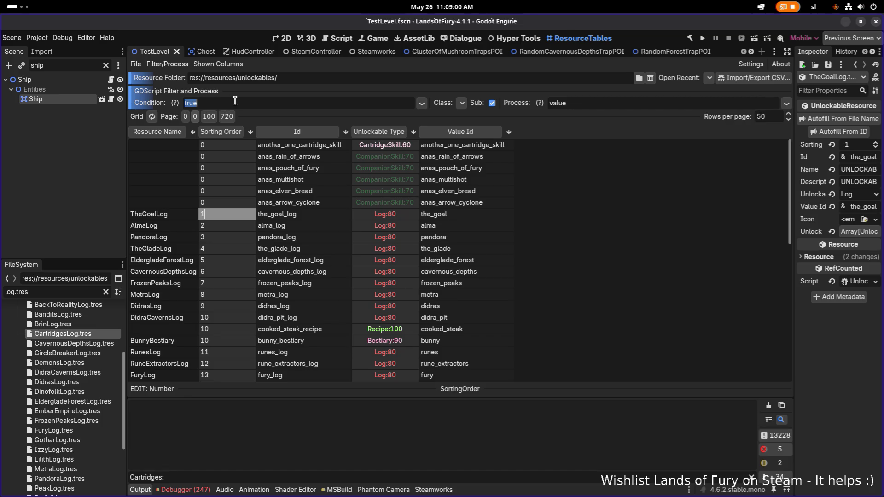
Set the table filter condition to 'res.UnlockableType = 80', reapply it, and save the scene
text(res.)
text(UnlockableType )
text(= )
text(80)
click(154, 117)
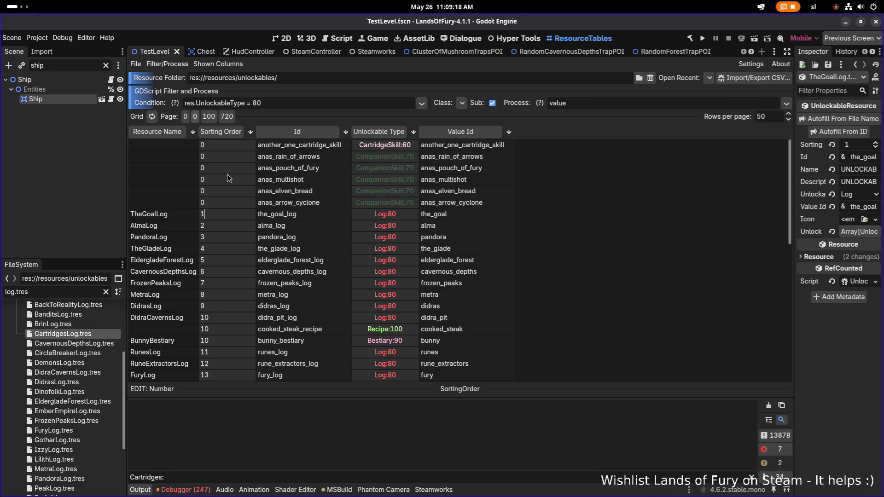
key(ctrl+s)
Clear the Process expression and refresh the table with the new condition
click(590, 103)
mouse_move(542, 97)
double_click(577, 103)
key(BackSpace)
click(423, 103)
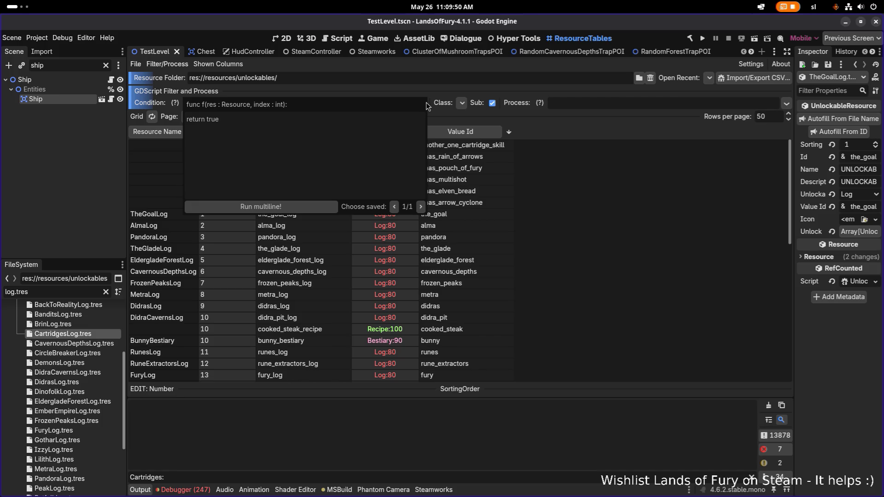
click(433, 105)
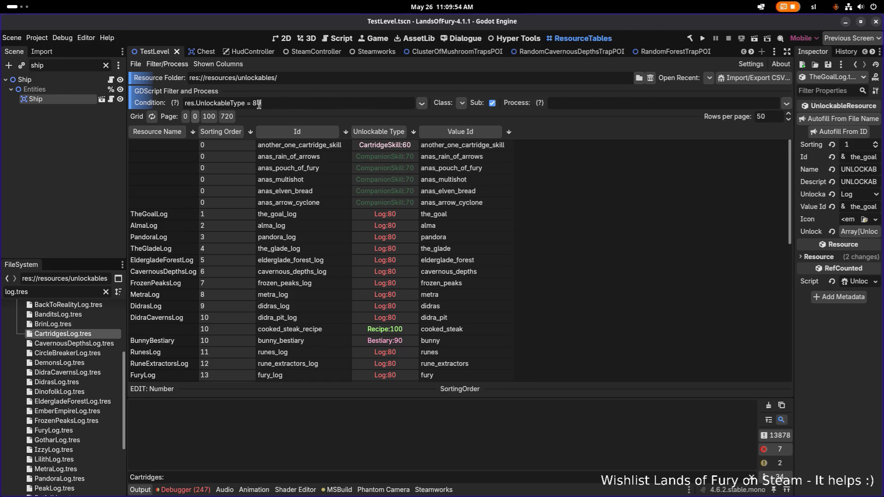
click(154, 116)
scroll(406, 204, down, 10)
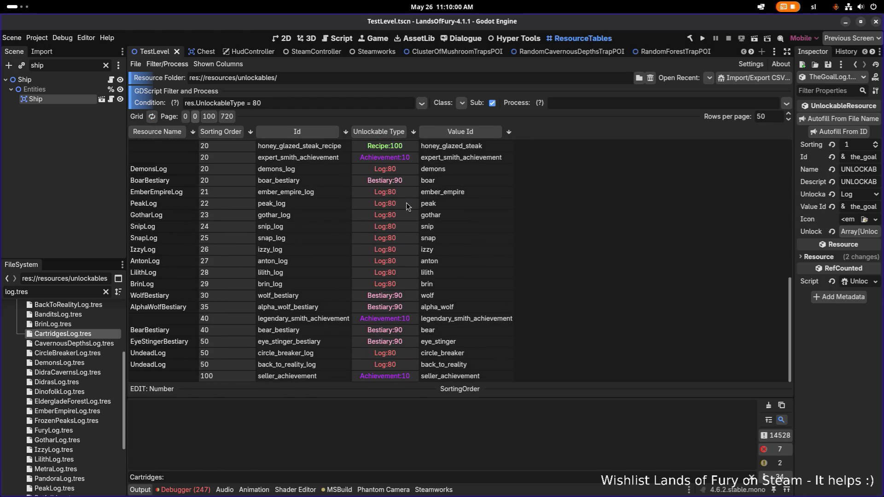
Sort the unlockables table by Unlockable Type, briefly by Sorting Order, then Unlockable Type again
scroll(406, 203, up, 10)
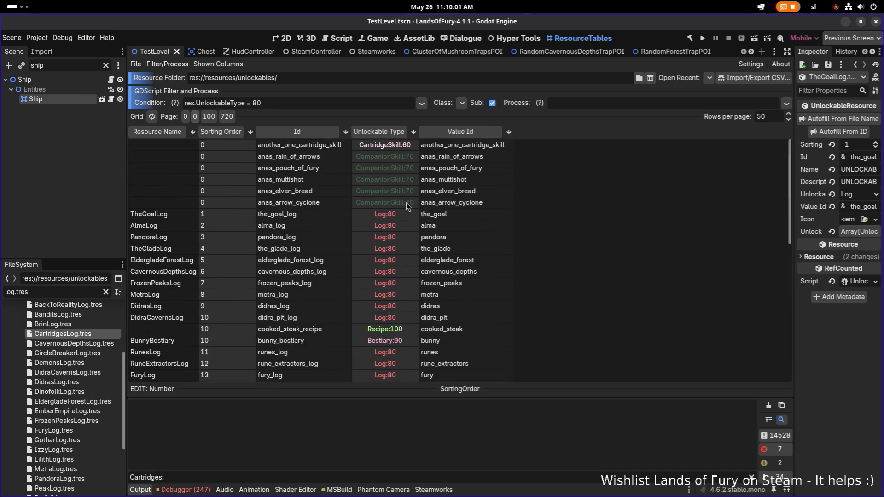
click(412, 133)
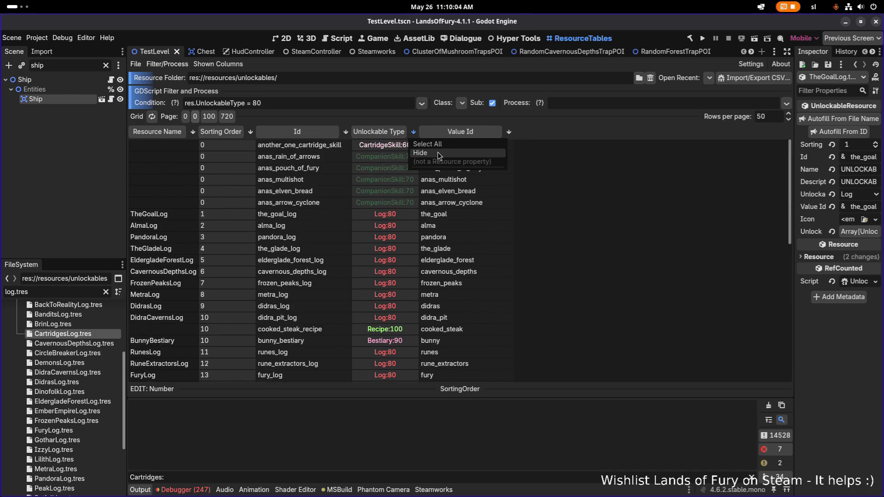
click(394, 134)
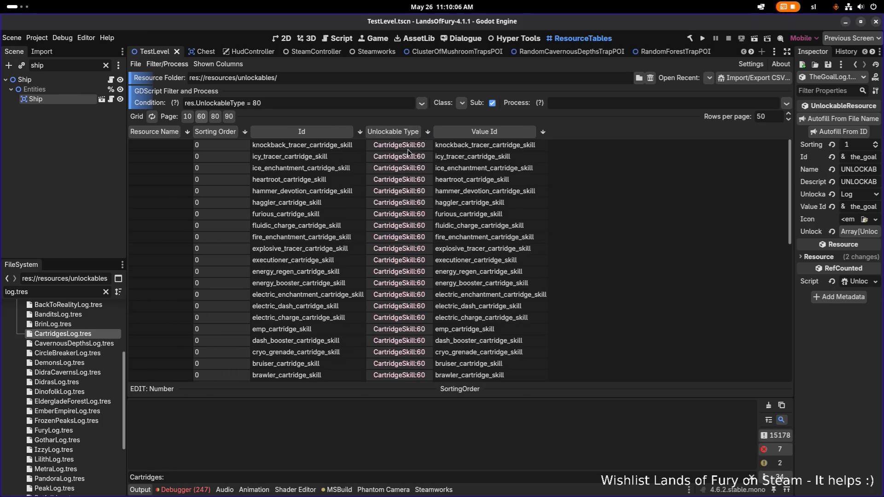
scroll(413, 169, down, 10)
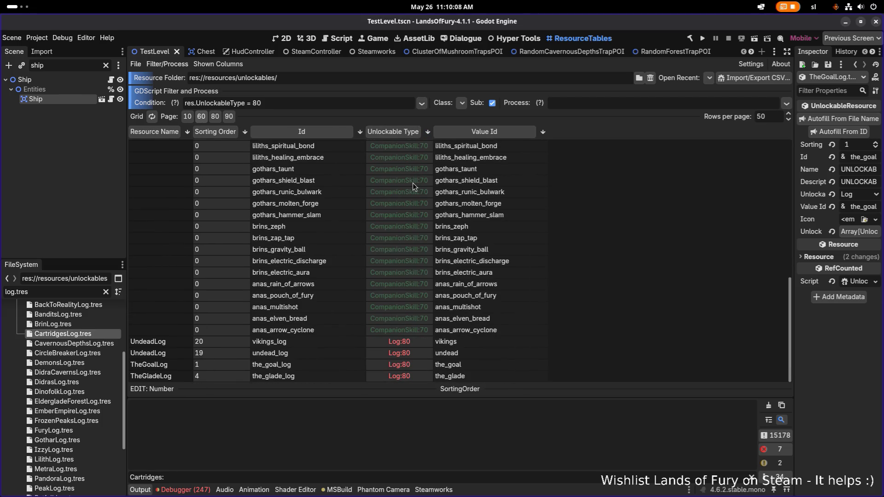
click(226, 133)
scroll(382, 147, up, 10)
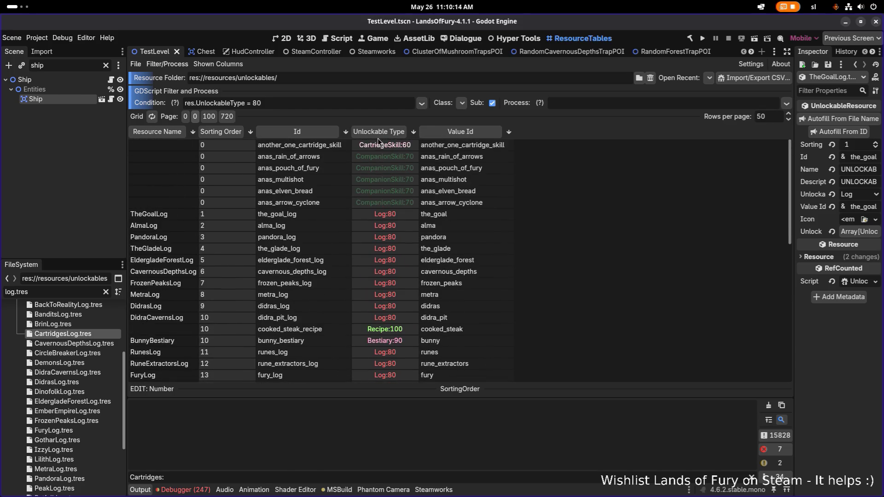
click(386, 128)
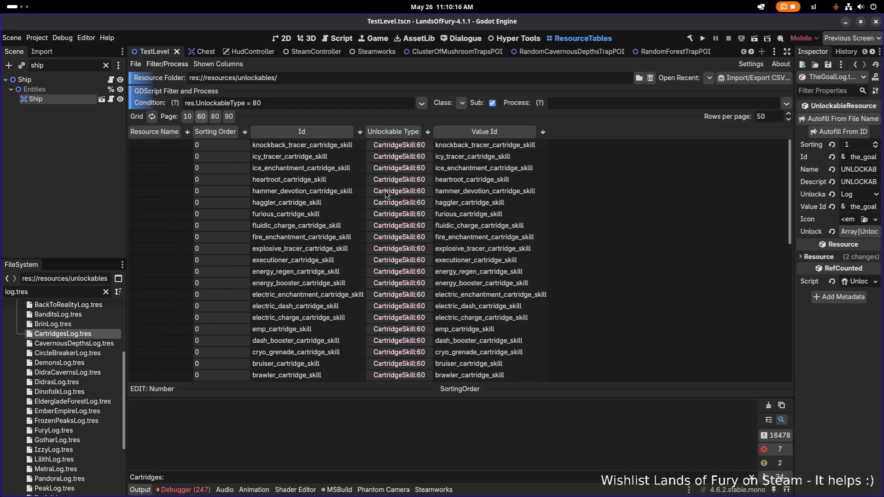
scroll(386, 193, down, 10)
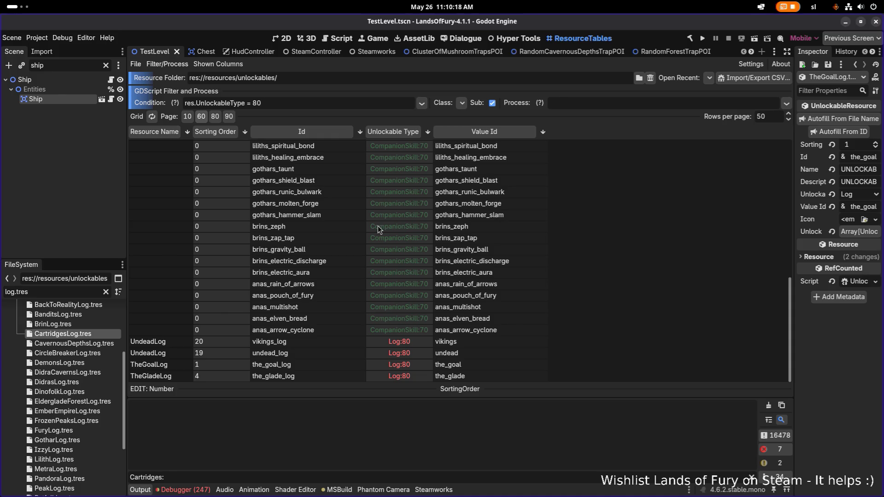
scroll(377, 225, up, 10)
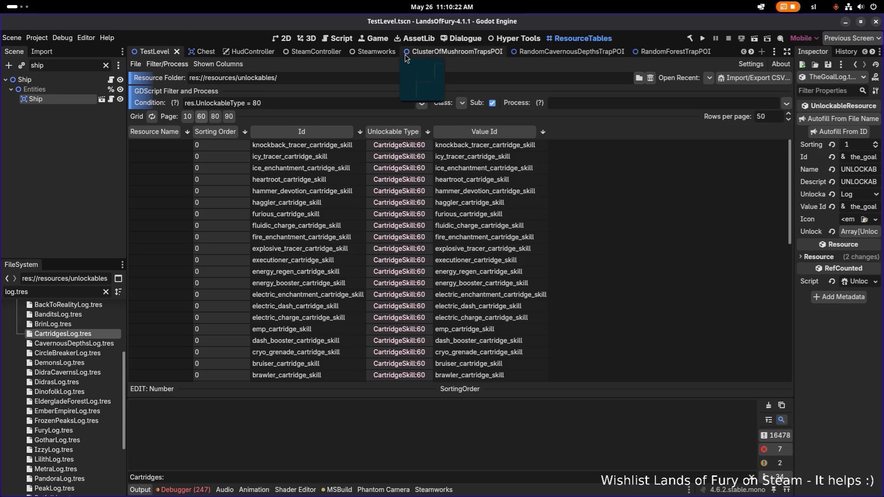
Reverse the Unlockable Type sort so Bestiary and Log rows lead, and select TheGoalLog's sorting order
click(392, 132)
scroll(375, 164, down, 10)
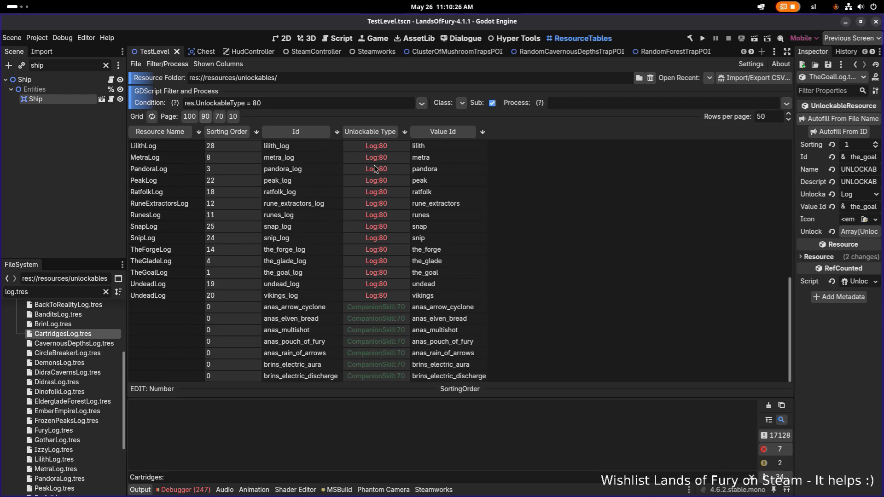
scroll(352, 175, up, 5)
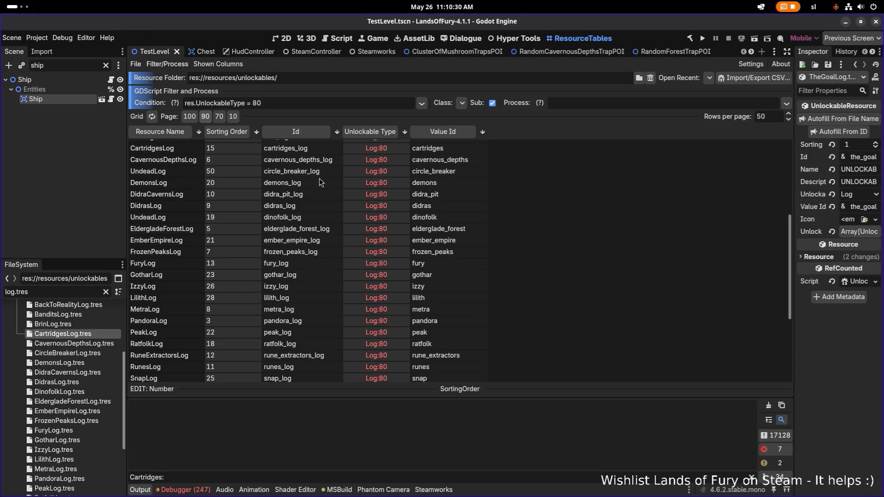
scroll(319, 178, up, 1)
scroll(319, 181, up, 2)
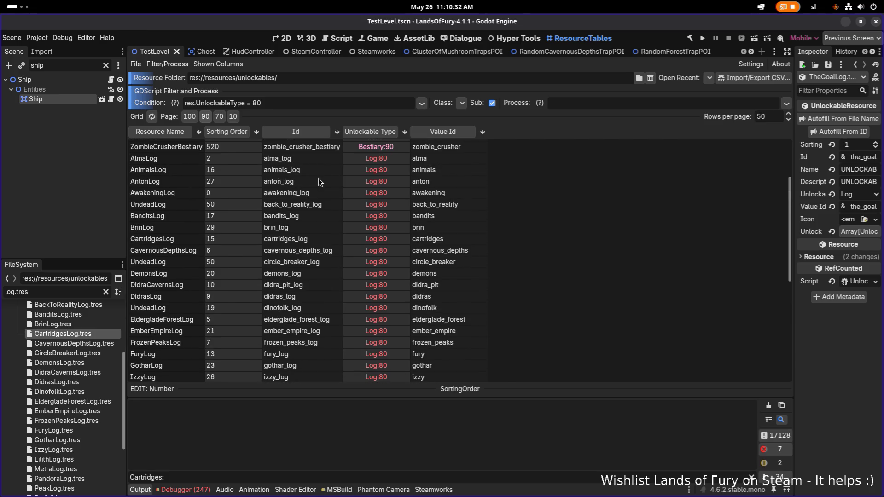
scroll(295, 171, down, 3)
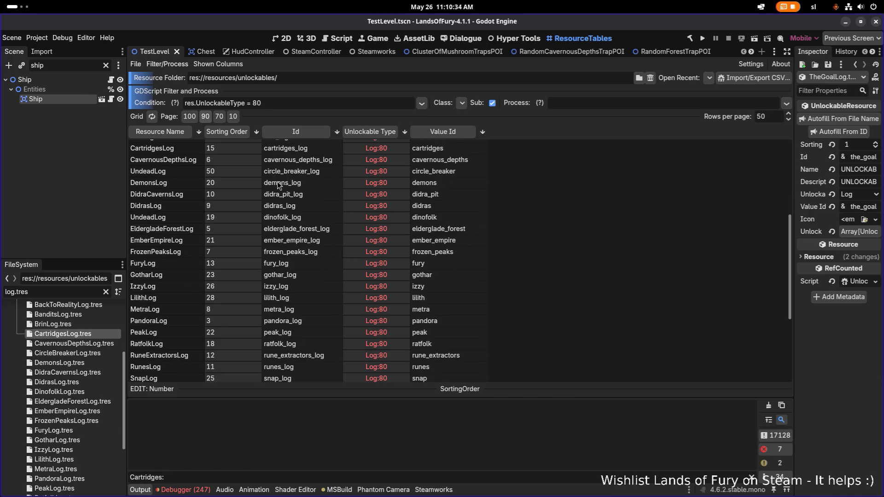
scroll(278, 184, down, 2)
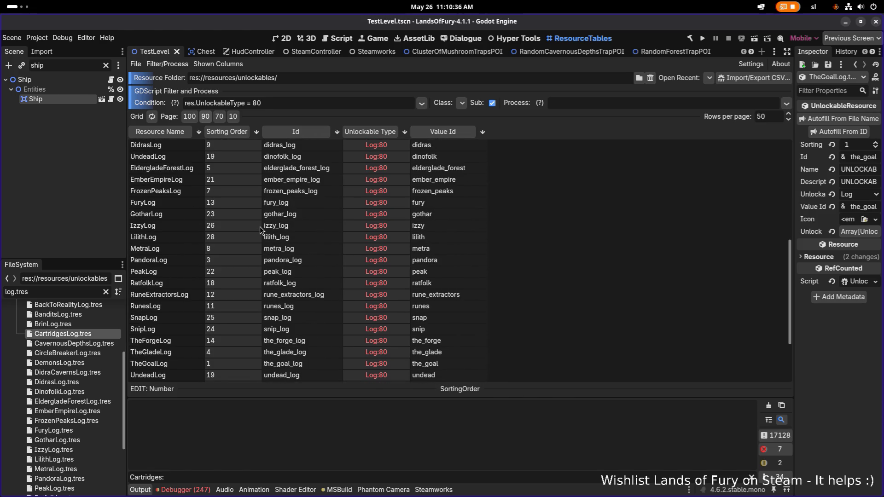
scroll(248, 248, down, 1)
click(223, 334)
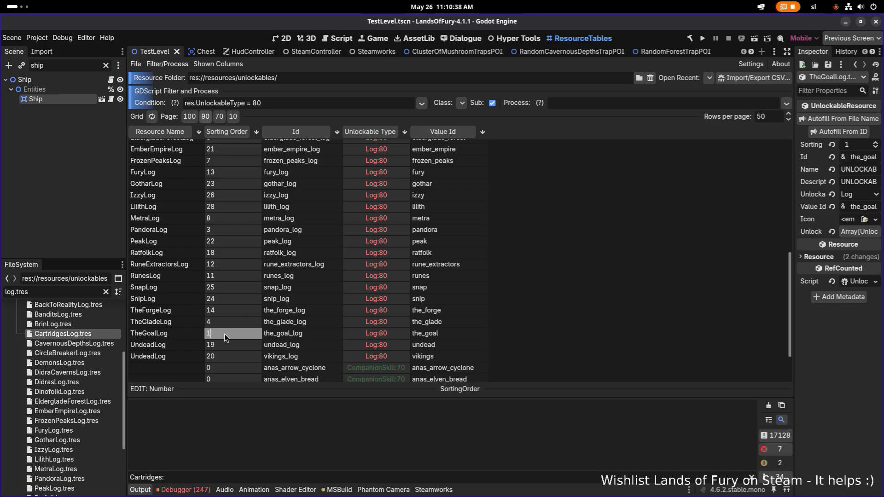
Append a 0 to the AlmaLog, PandoraLog and TheGladeLog sorting orders
text(0)
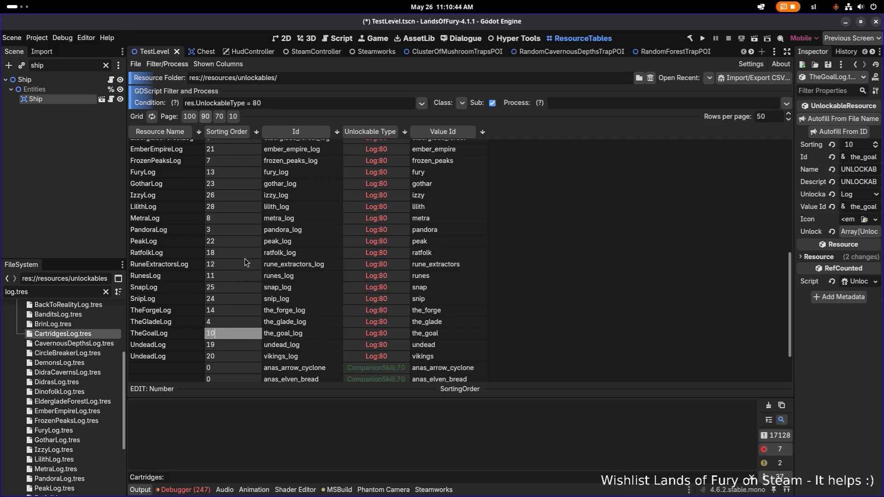
scroll(235, 210, up, 4)
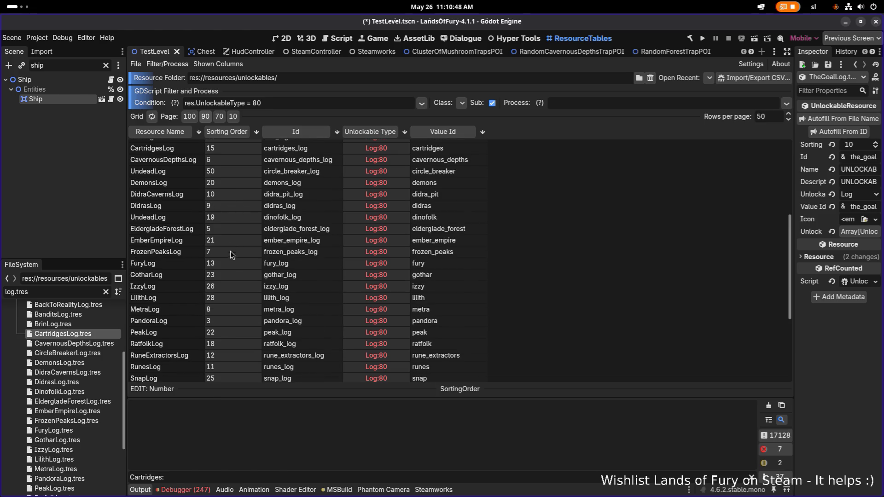
scroll(230, 261, down, 3)
scroll(234, 258, down, 2)
scroll(232, 261, up, 10)
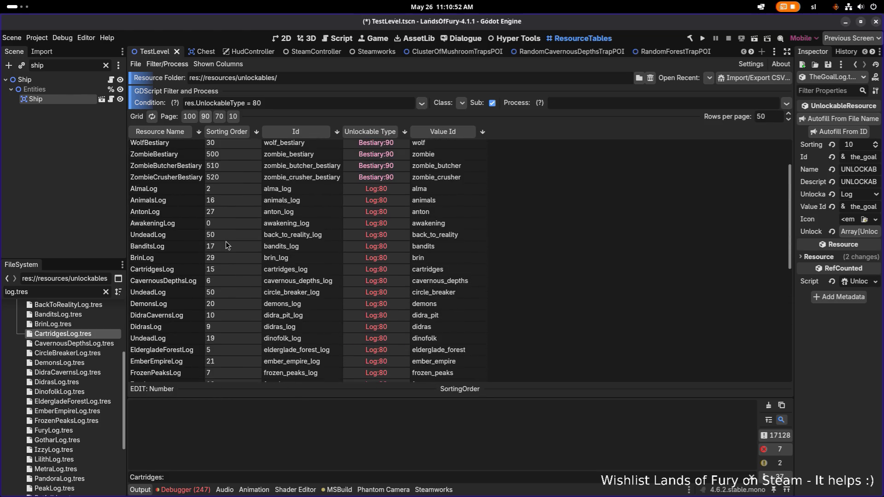
click(228, 189)
text(0)
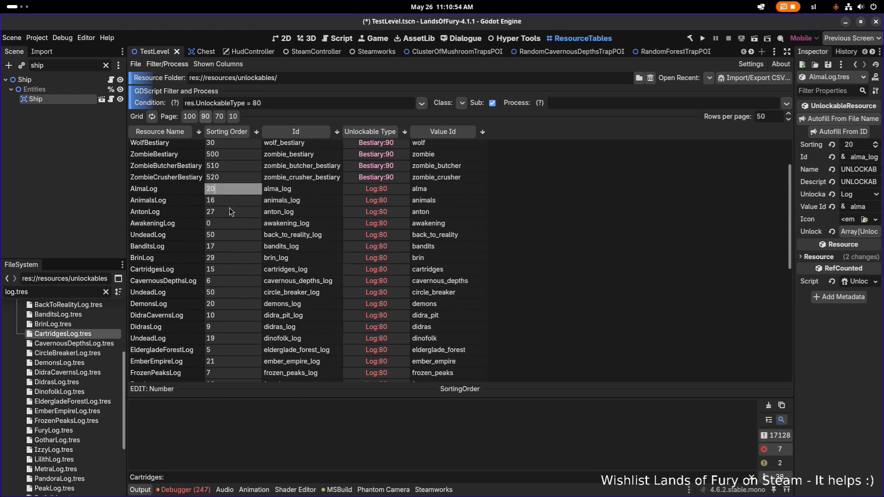
scroll(221, 264, down, 1)
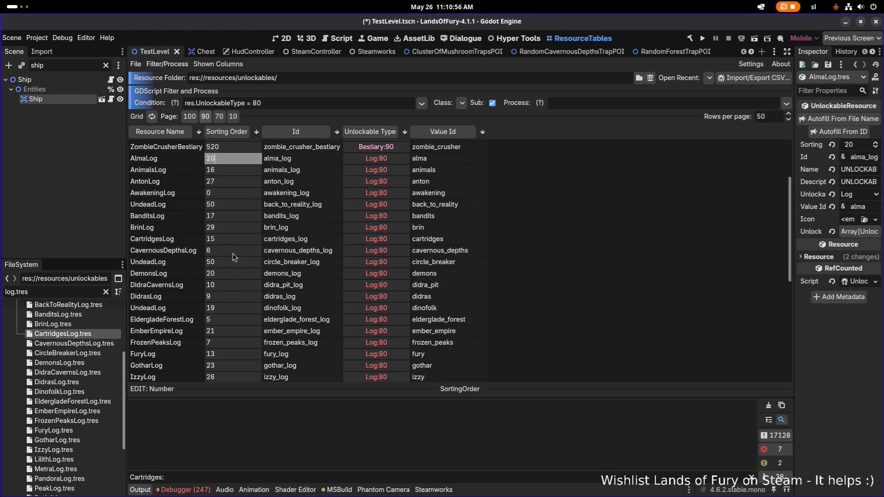
scroll(230, 239, down, 5)
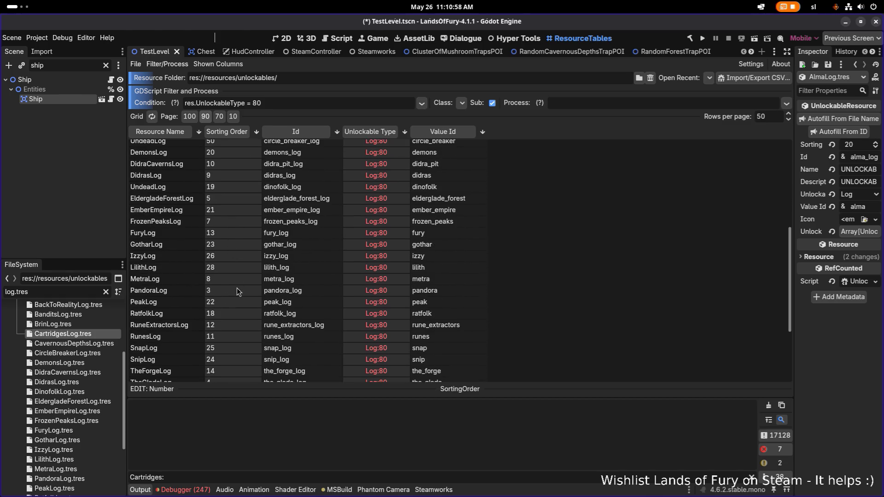
click(233, 290)
text(0)
scroll(231, 209, up, 1)
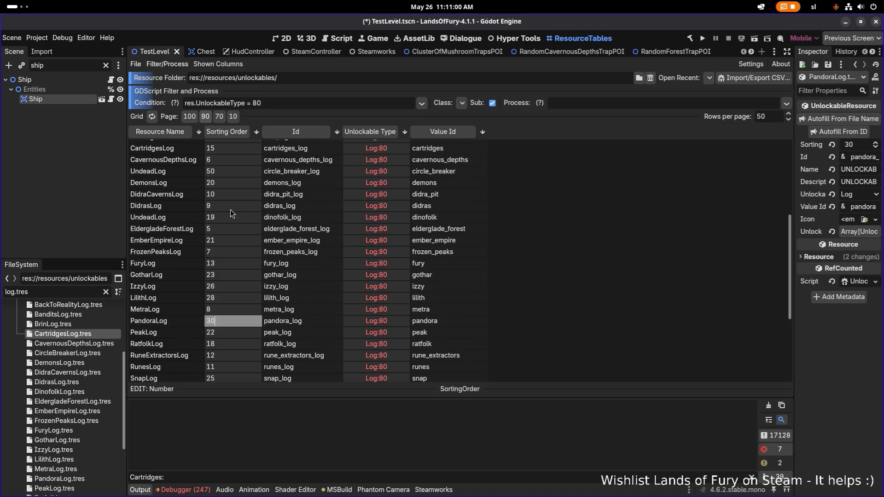
scroll(231, 209, down, 3)
click(227, 322)
text(0)
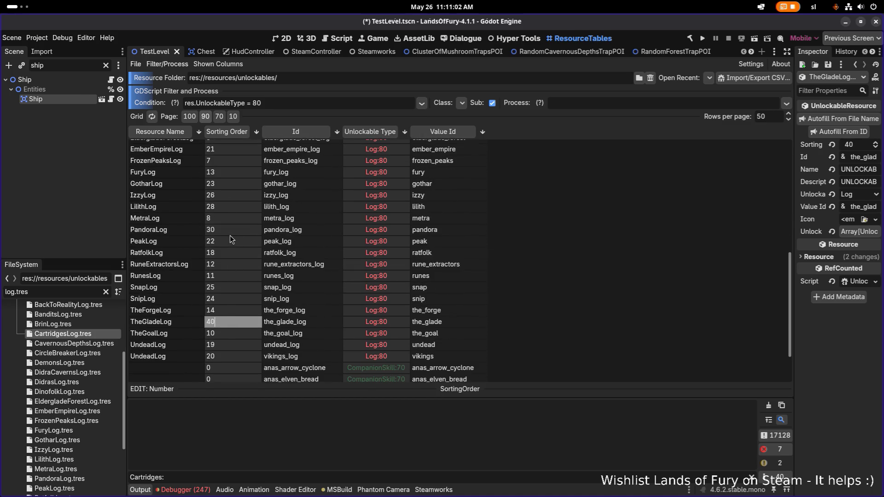
Set the CavernousDepthsLog sorting order to 60 and FrozenPeaksLog to 70
scroll(231, 225, up, 3)
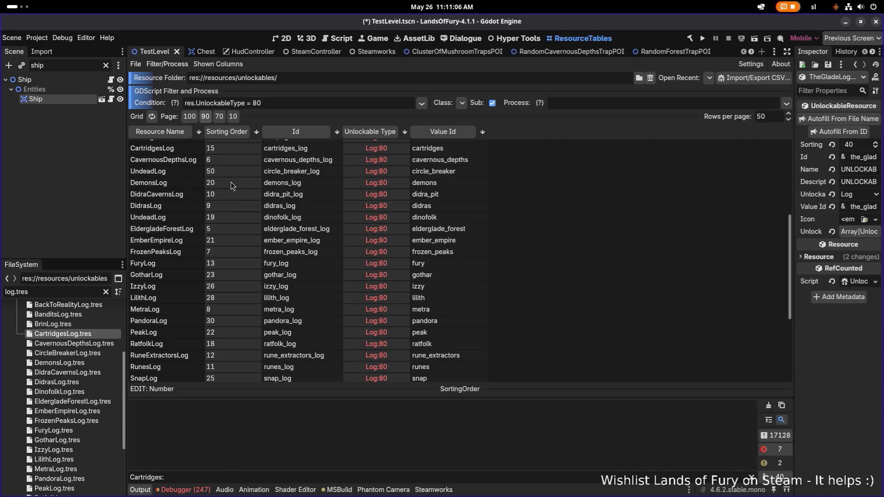
scroll(230, 181, up, 1)
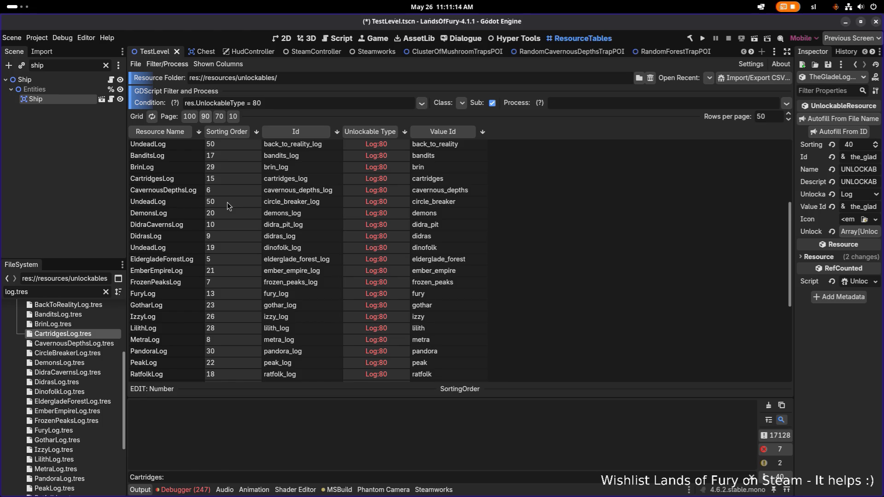
scroll(228, 203, down, 3)
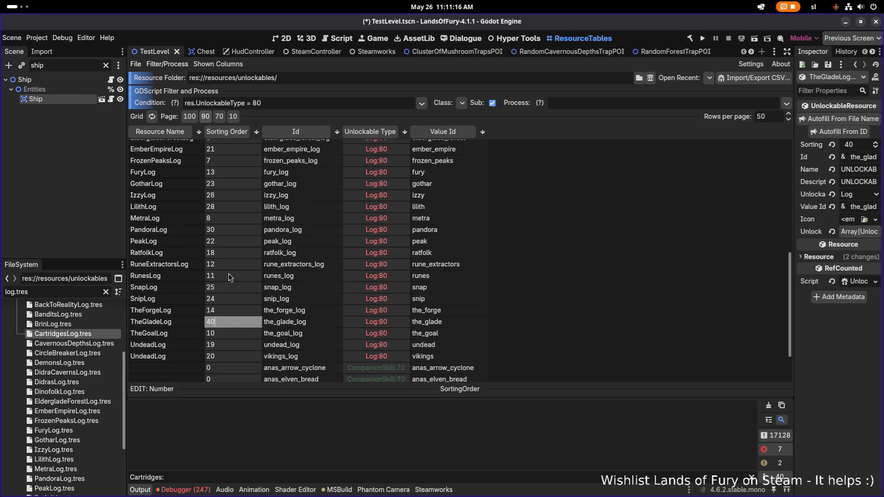
scroll(228, 270, up, 4)
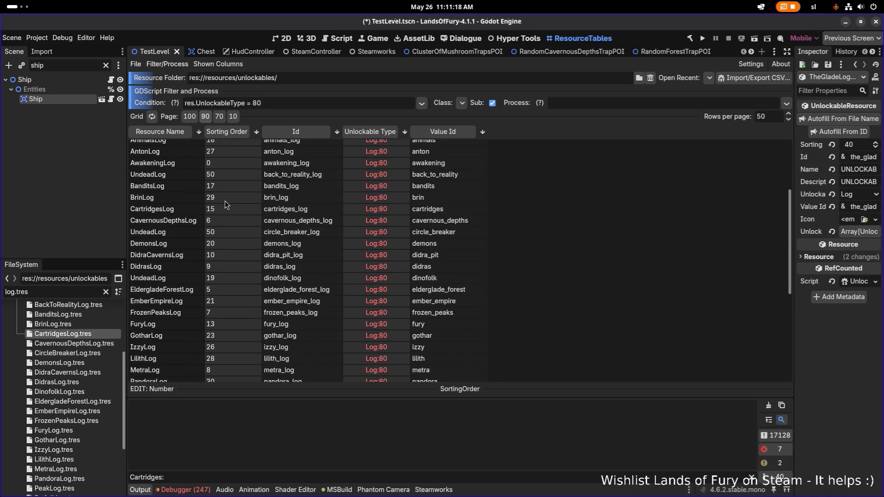
scroll(225, 197, up, 2)
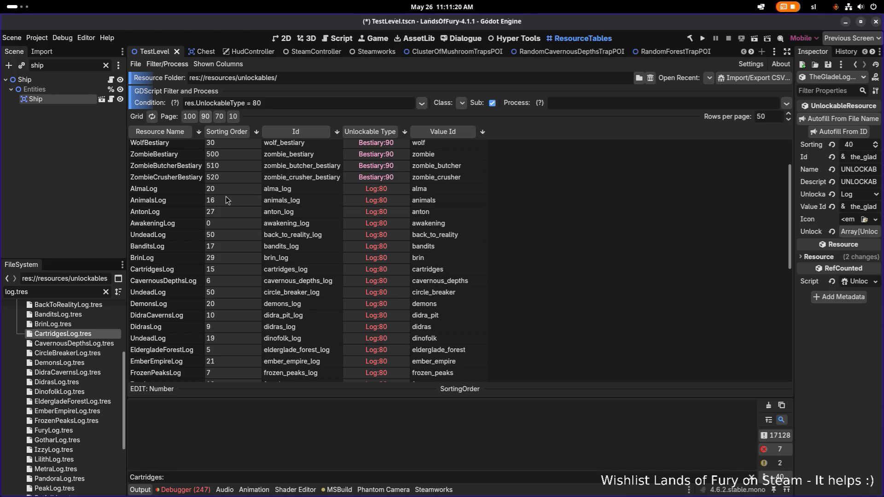
click(227, 280)
text(60)
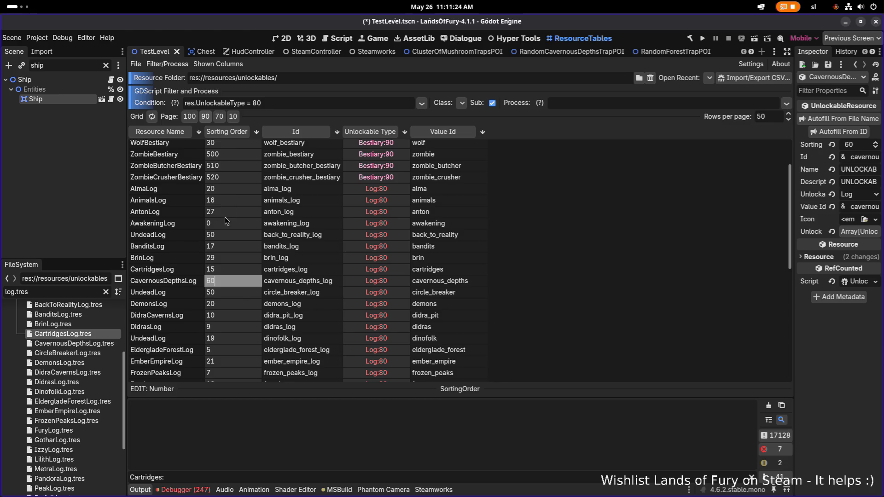
scroll(225, 225, down, 2)
click(223, 312)
text(70)
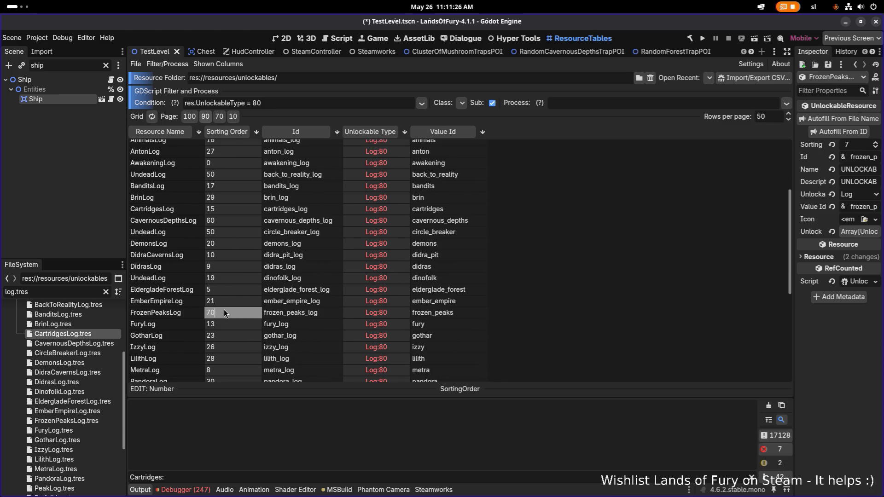
Append a 0 to the MetraLog, DidrasLog, DidraCavernsLog and DemonsLog sorting orders (MetraLog 80, DemonsLog 200)
scroll(233, 253, up, 2)
scroll(233, 221, down, 1)
scroll(233, 230, down, 5)
scroll(230, 275, down, 2)
scroll(230, 276, up, 5)
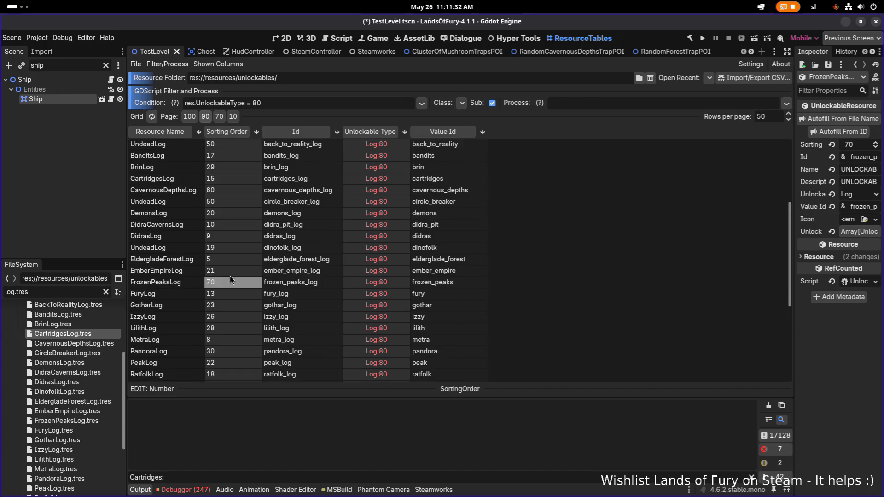
scroll(230, 275, up, 3)
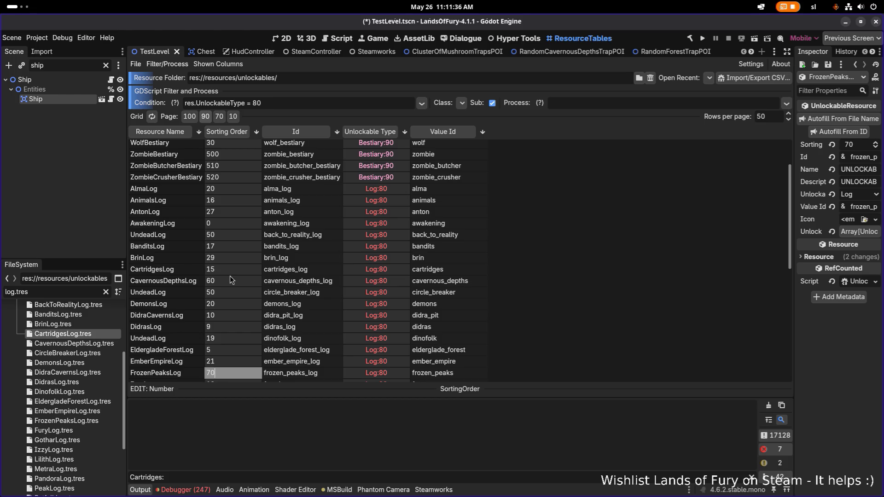
scroll(231, 275, down, 4)
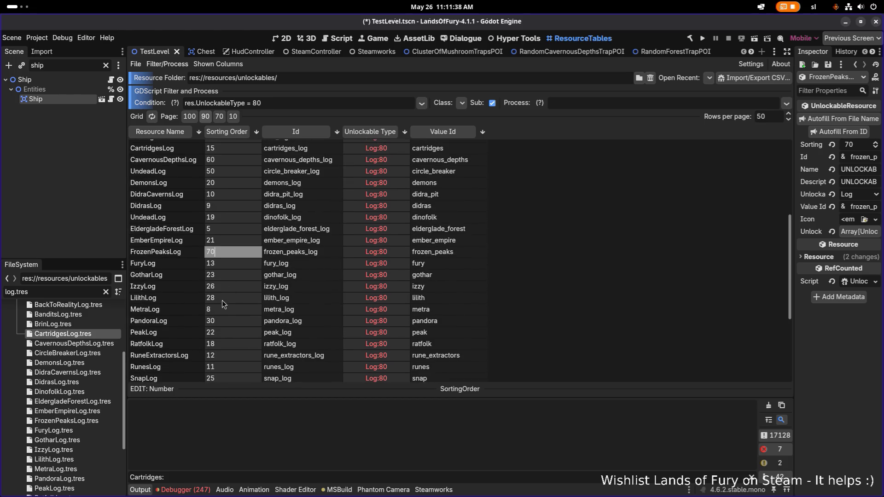
click(223, 309)
text(0)
click(230, 207)
text(0)
click(236, 189)
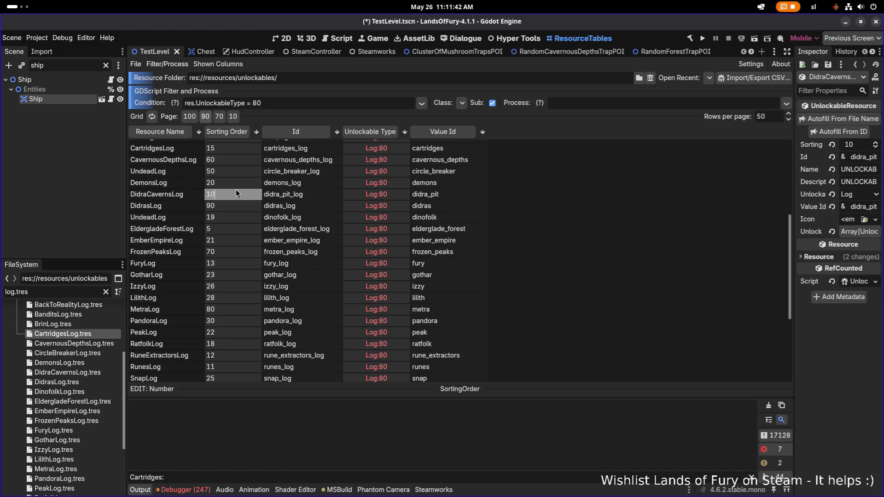
text(0)
click(236, 181)
text(0)
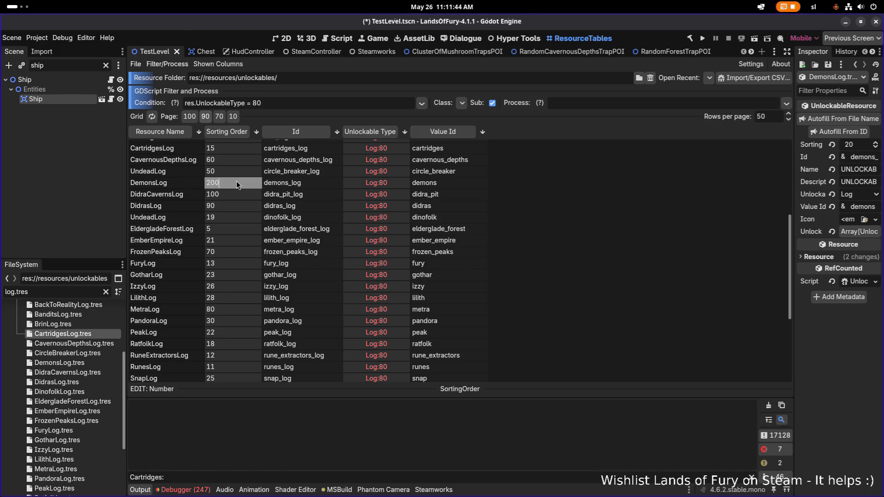
Make PandoraLog 300 and TheGladeLog 400, then select the EldergladeForestLog entry
scroll(236, 181, up, 1)
scroll(236, 180, up, 3)
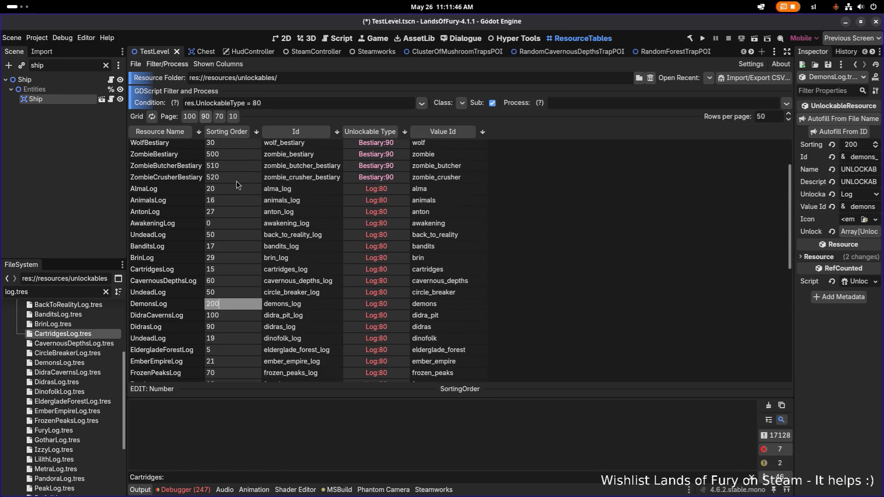
scroll(236, 182, down, 3)
scroll(234, 194, down, 3)
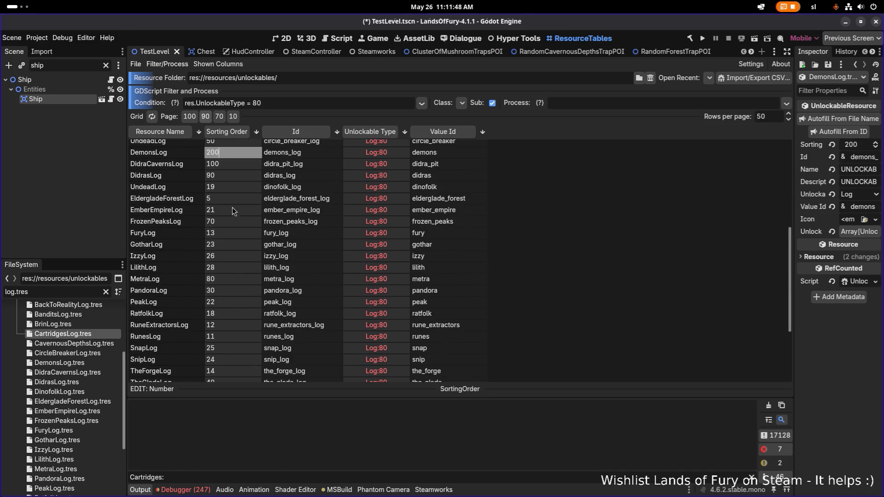
scroll(231, 213, down, 1)
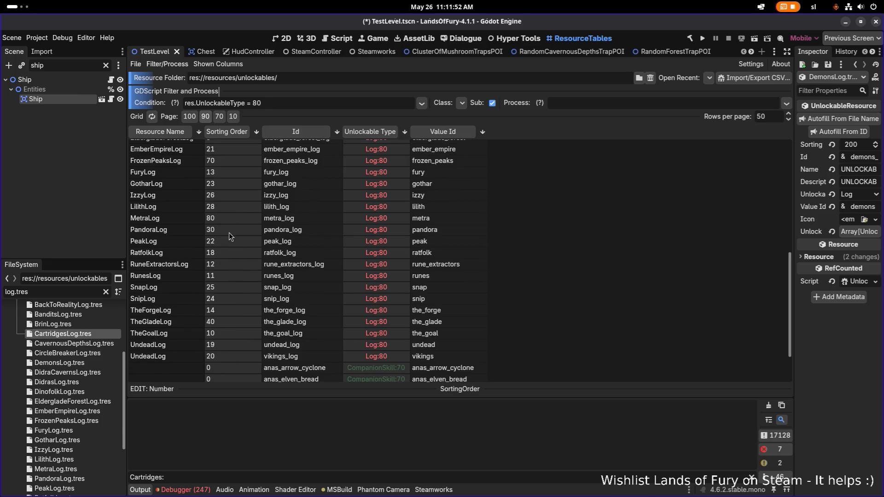
click(230, 231)
text(0)
click(233, 322)
text(0)
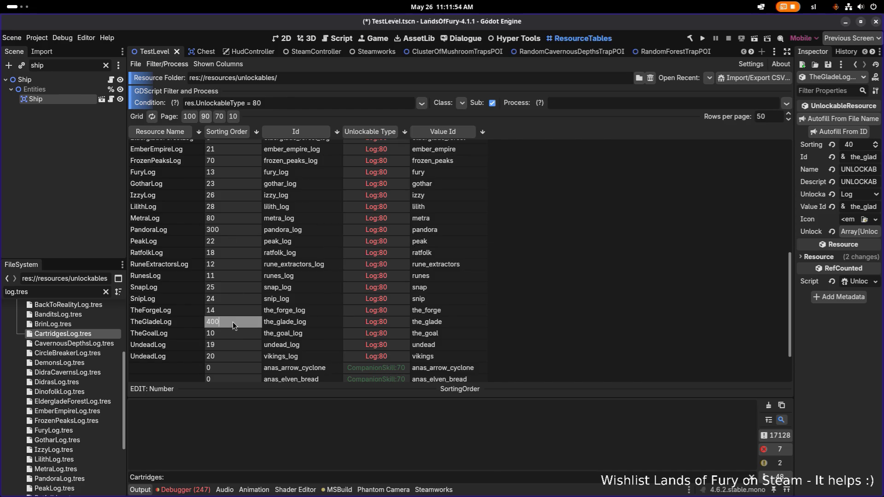
scroll(231, 268, up, 2)
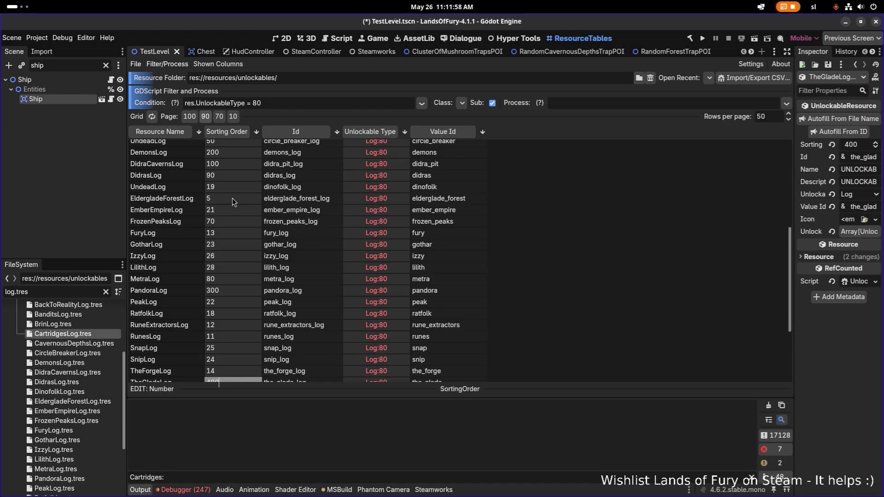
scroll(232, 198, up, 1)
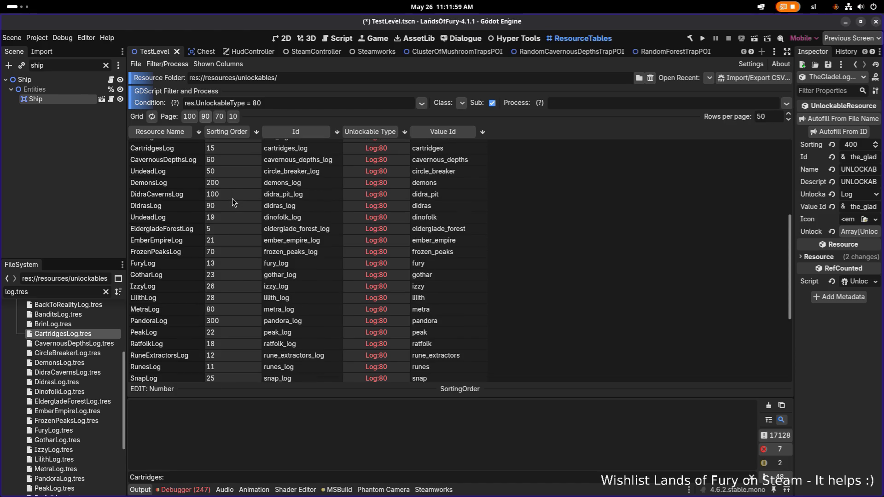
click(228, 231)
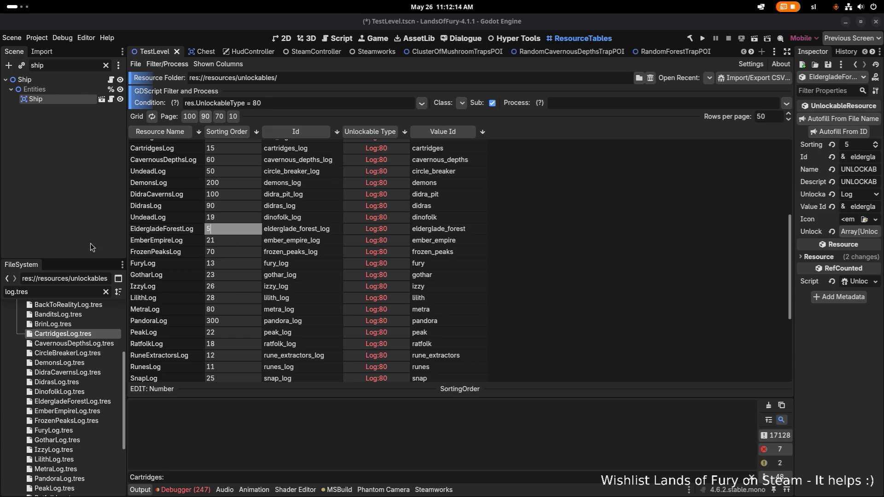
Return to the Godot editor and review the smaller log sorting orders (CavernousDepthsLog 6, PandoraLog 3)
click(556, 265)
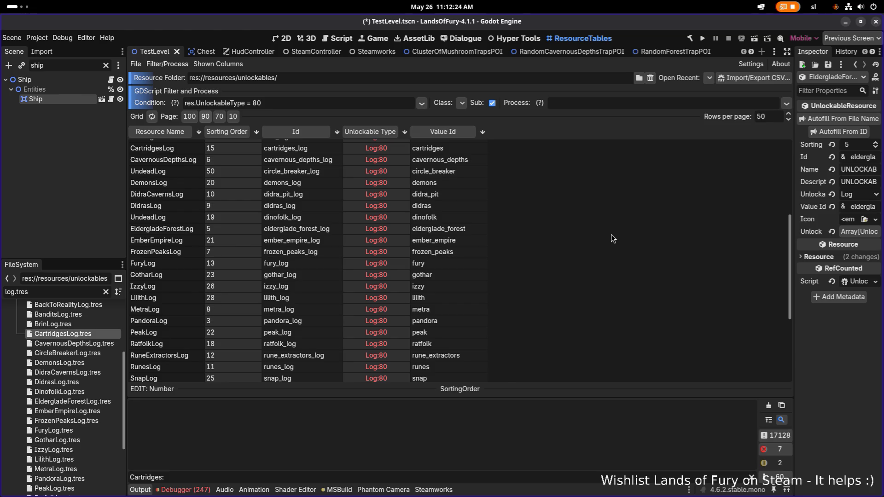
scroll(612, 238, down, 3)
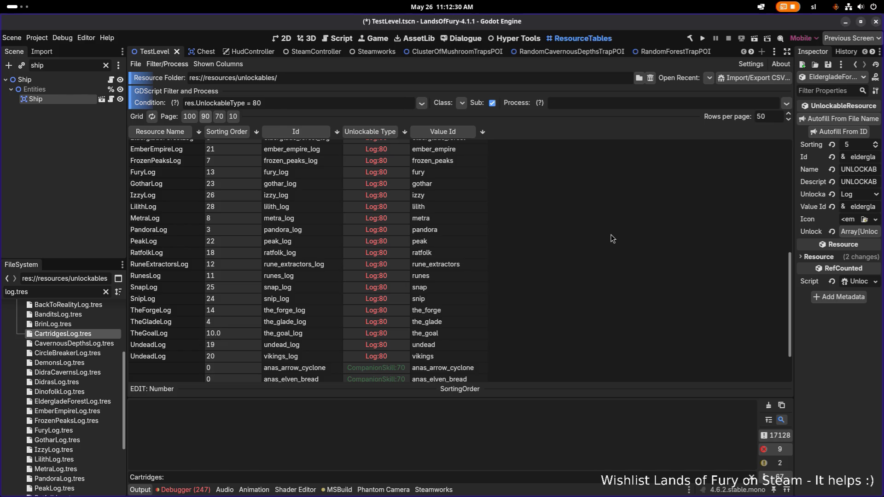
scroll(611, 235, up, 7)
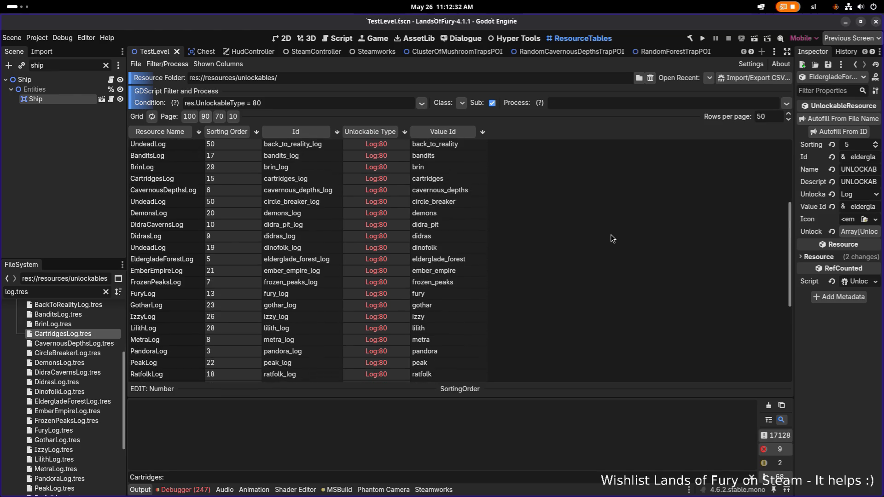
scroll(611, 236, up, 1)
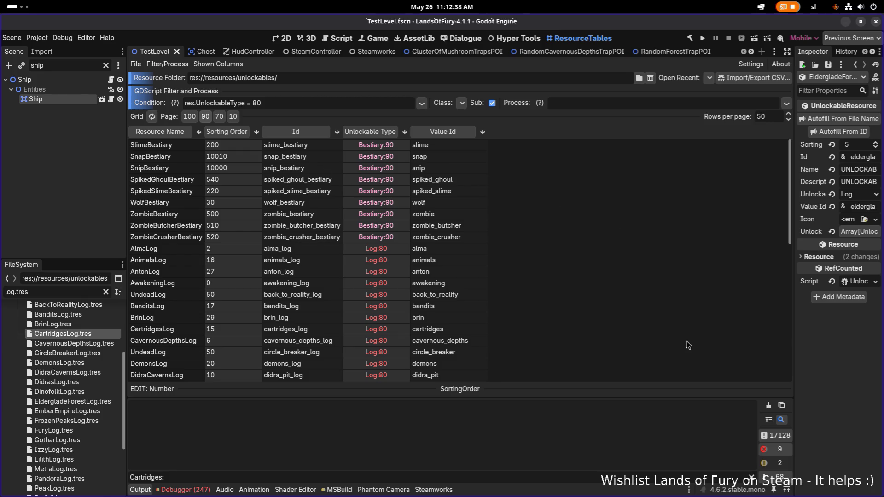
key(alt+Tab)
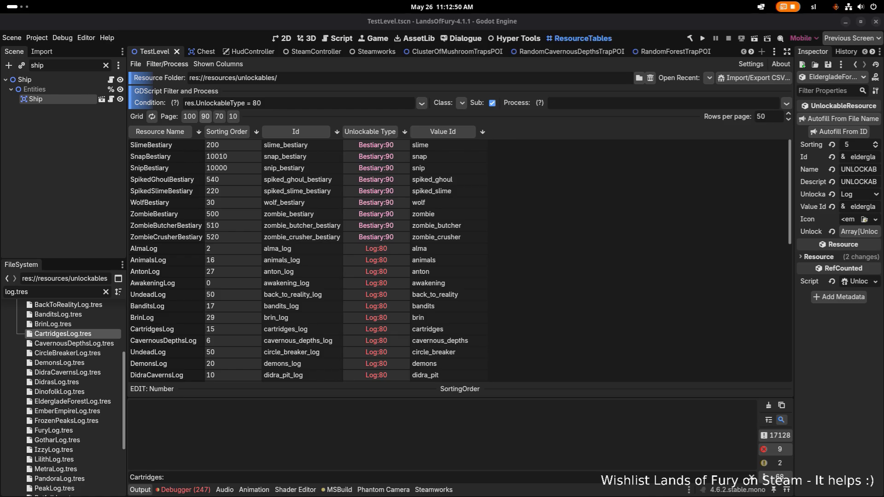
click(584, 216)
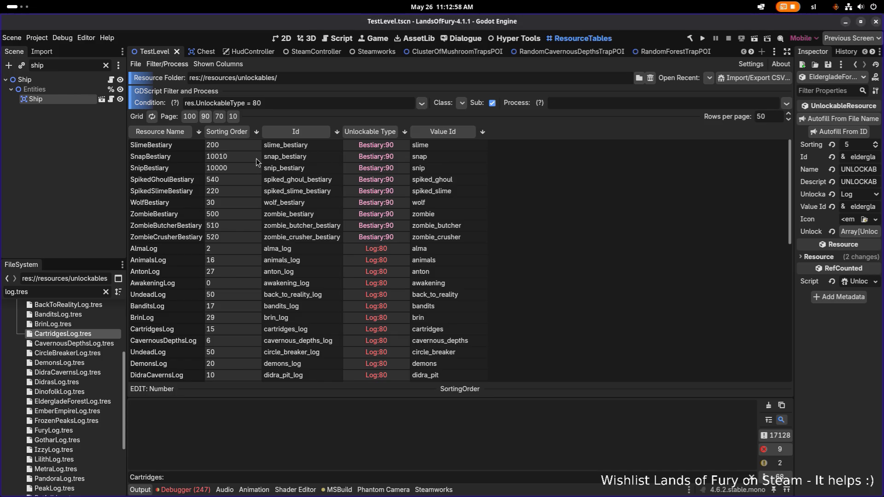
scroll(369, 210, down, 3)
scroll(367, 212, up, 3)
scroll(221, 230, down, 2)
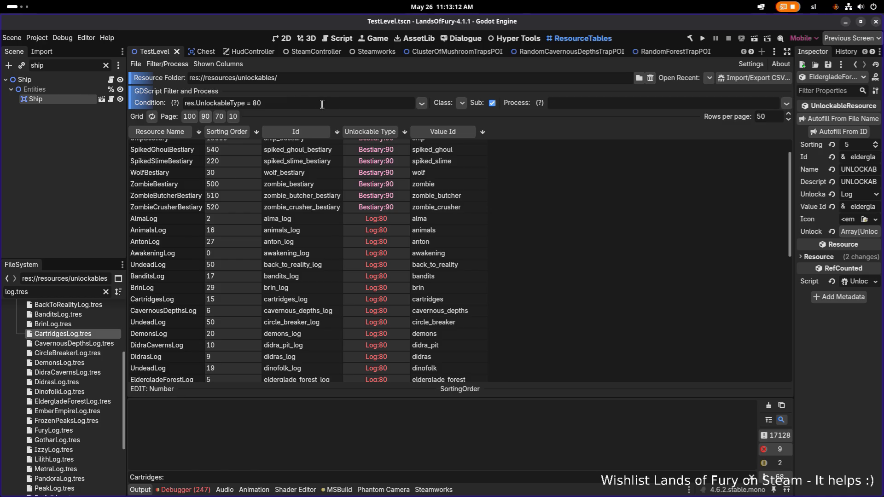
scroll(314, 165, up, 2)
Add an equals sign to the filter condition, glance at the multiline editor, and apply it
click(196, 103)
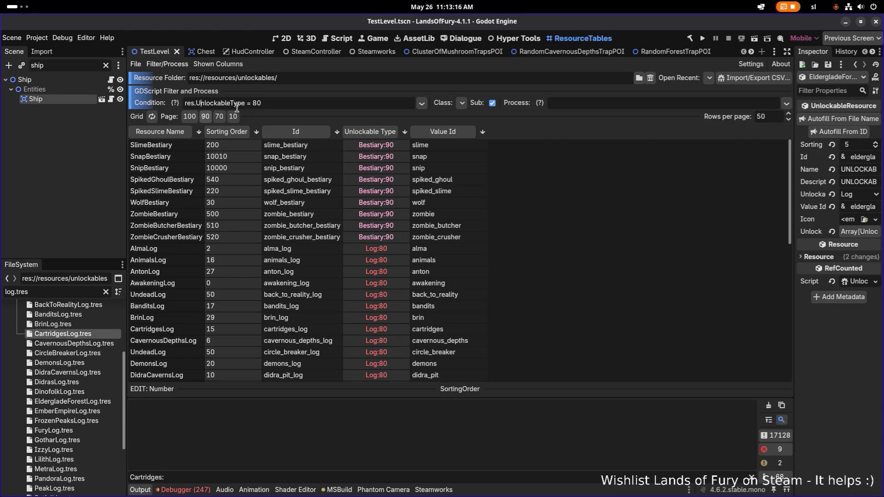
click(278, 103)
click(249, 103)
text(=)
scroll(387, 219, down, 5)
scroll(385, 215, up, 5)
click(422, 103)
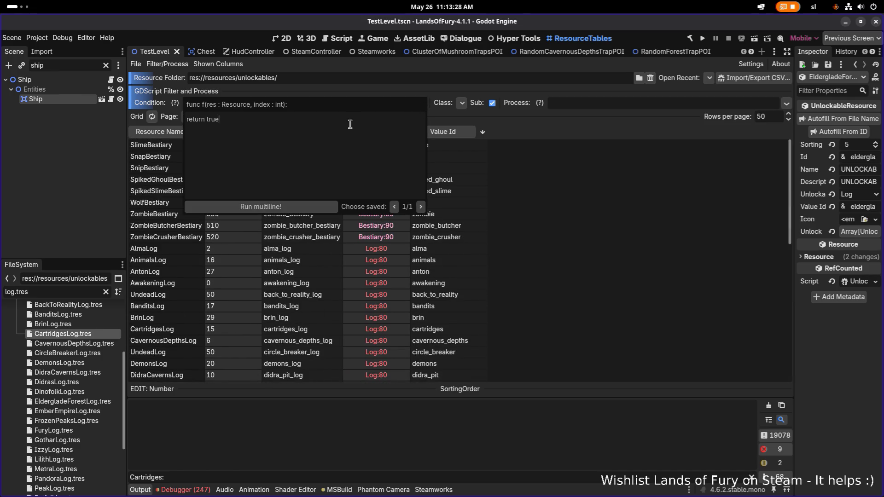
click(575, 197)
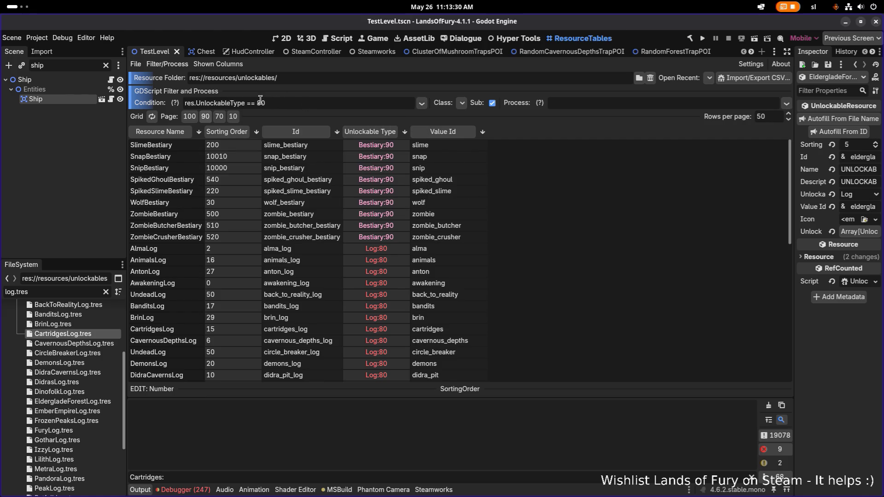
mouse_move(176, 98)
key(Return)
Correct the comparison to == 80, then delete it so the condition reads res.UnlockableType
click(253, 102)
key(BackSpace)
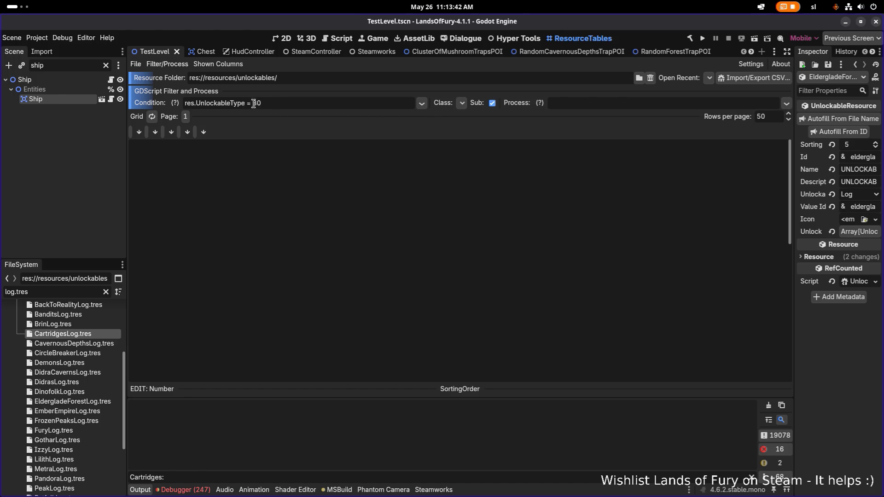
click(252, 102)
key(BackSpace)
key(BackSpace)
text(ž=)
key(BackSpace)
key(BackSpace)
text(==)
drag(246, 103, 304, 104)
key(BackSpace)
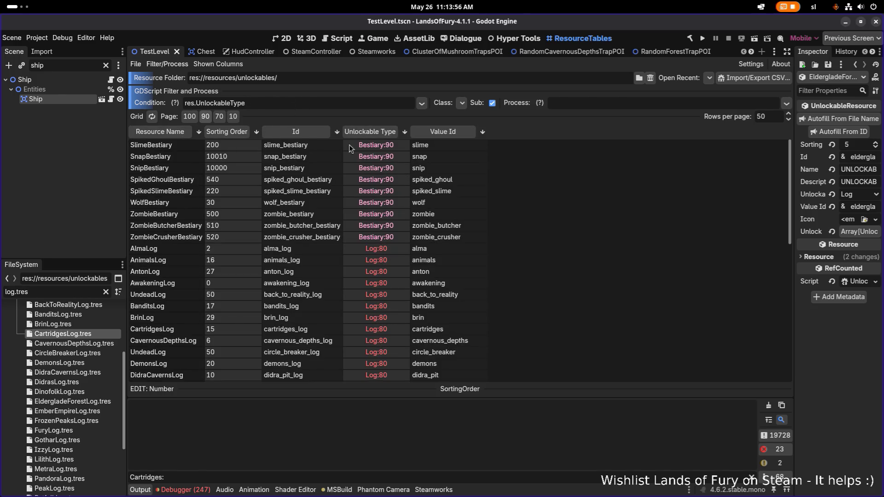
Try the condition res.UnlockableType == Log:80, then strip the comparison back out
text(== Log:80)
key(Tab)
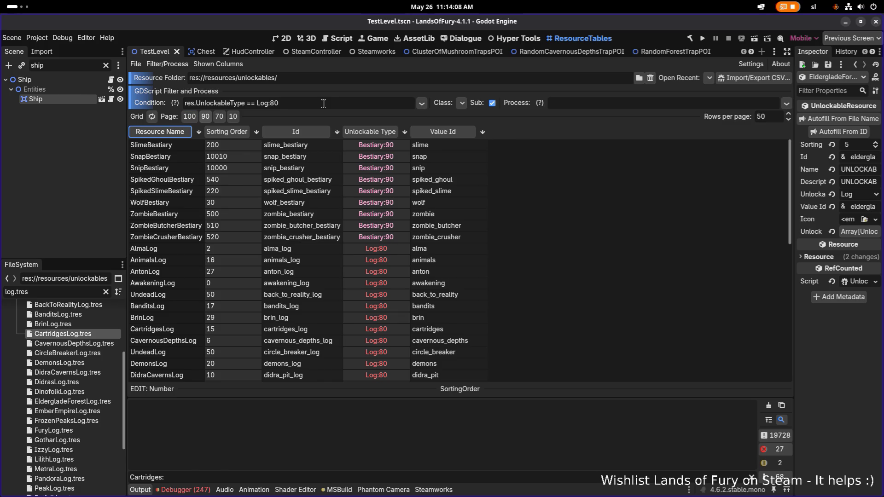
click(325, 105)
key(BackSpace)
key(Left)
key(Delete)
key(shift+End)
key(Delete)
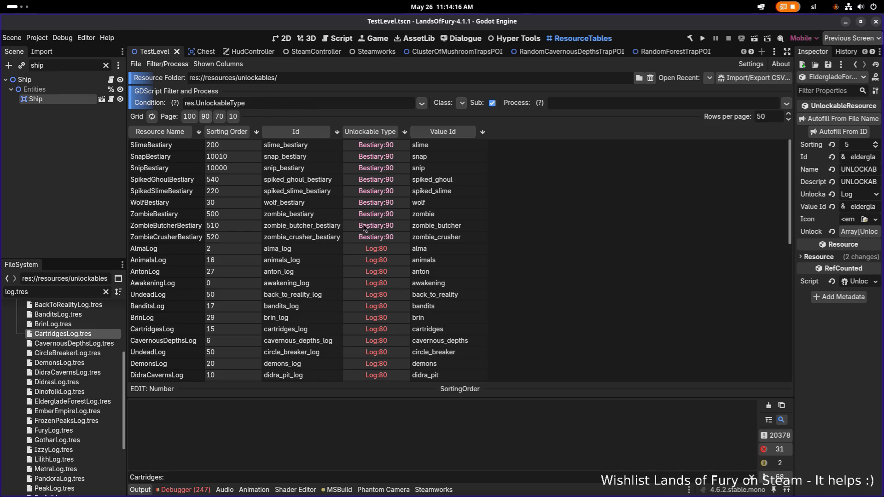
Re-enter == Log:80, rerun the filter, then clear the value back to res.UnlockableType
scroll(360, 219, down, 5)
scroll(361, 220, up, 5)
text(== Log:80)
double_click(258, 103)
key(BackSpace)
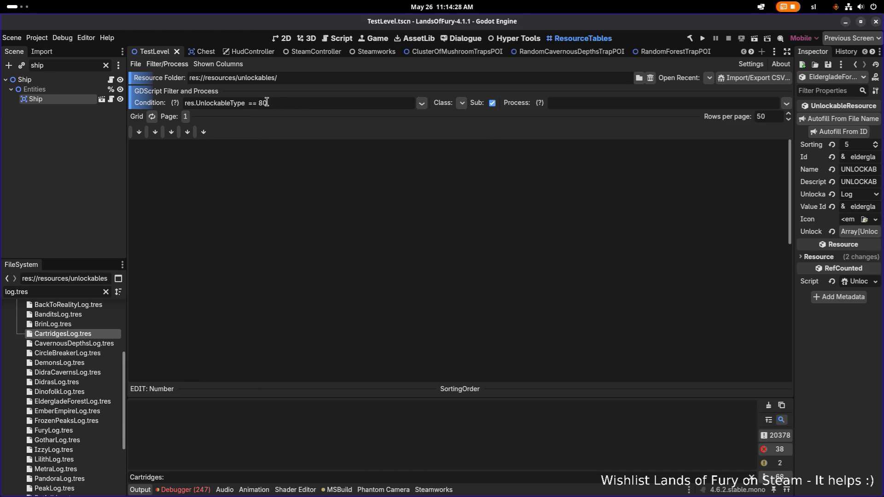
click(153, 116)
text(Log)
key(Delete)
key(Delete)
text(:80)
drag(257, 103, 308, 102)
key(BackSpace)
key(BackSpace)
key(BackSpace)
key(BackSpace)
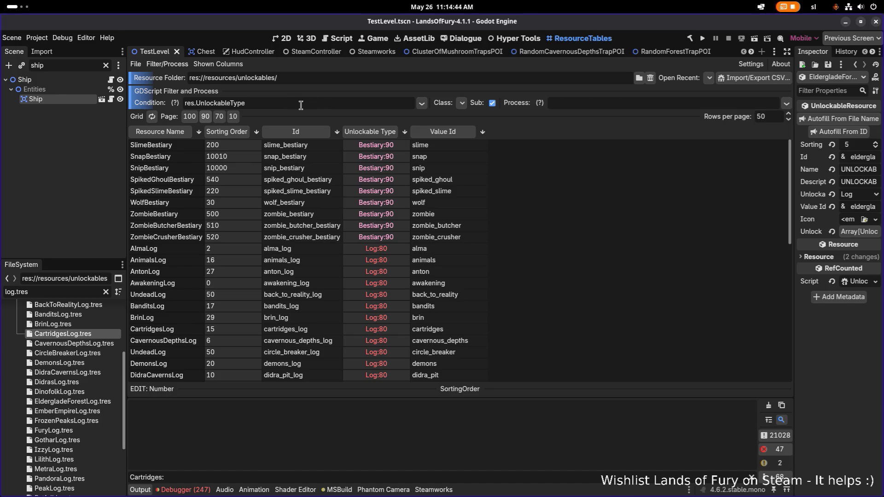
mouse_move(176, 102)
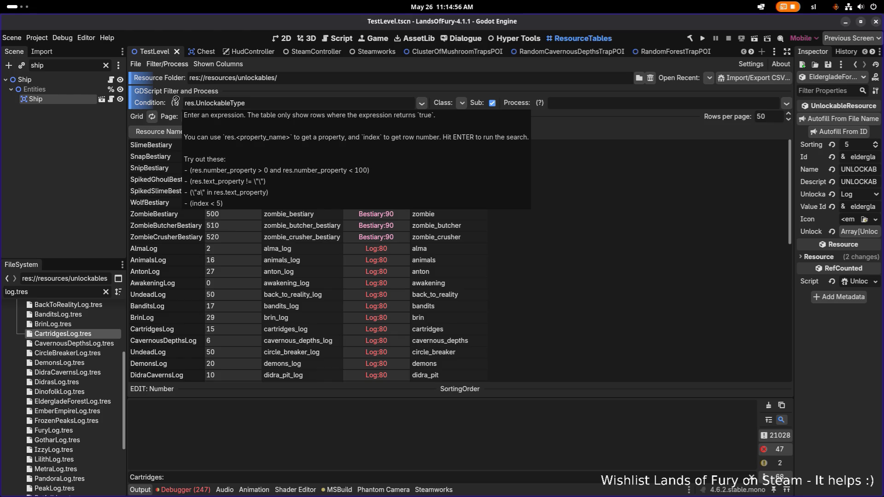
click(379, 250)
right_click(380, 249)
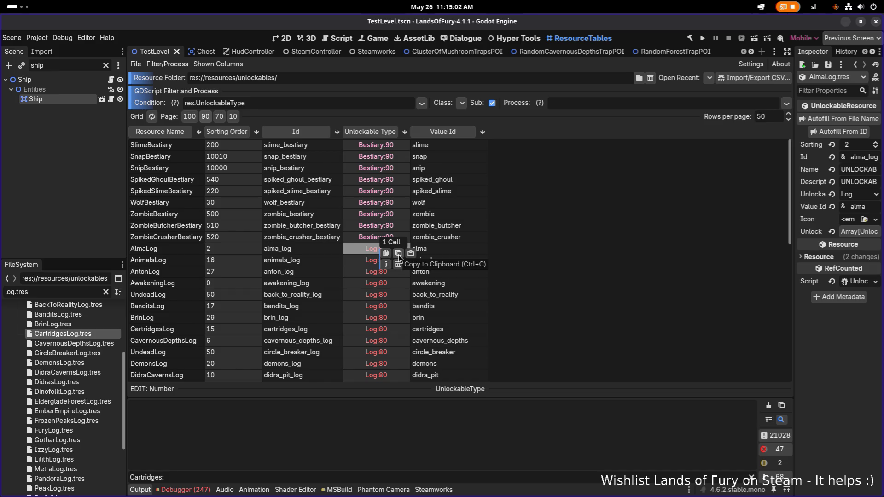
click(256, 103)
text(80)
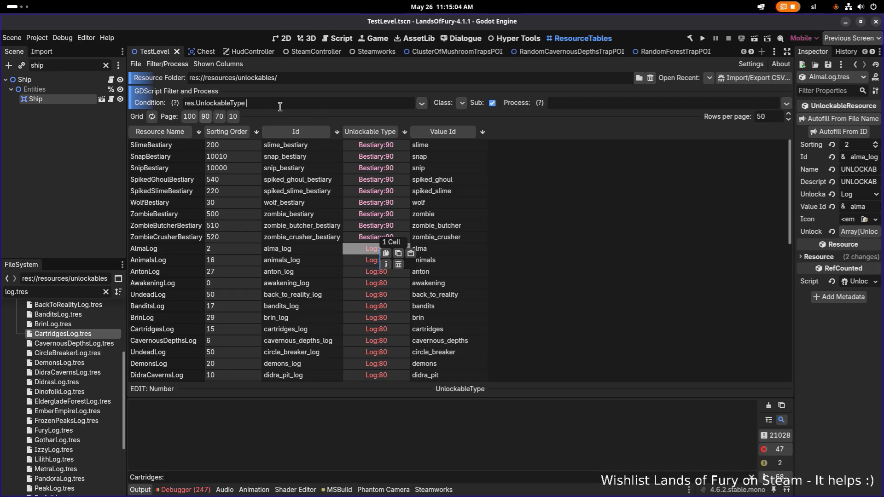
key(Left)
key(Left)
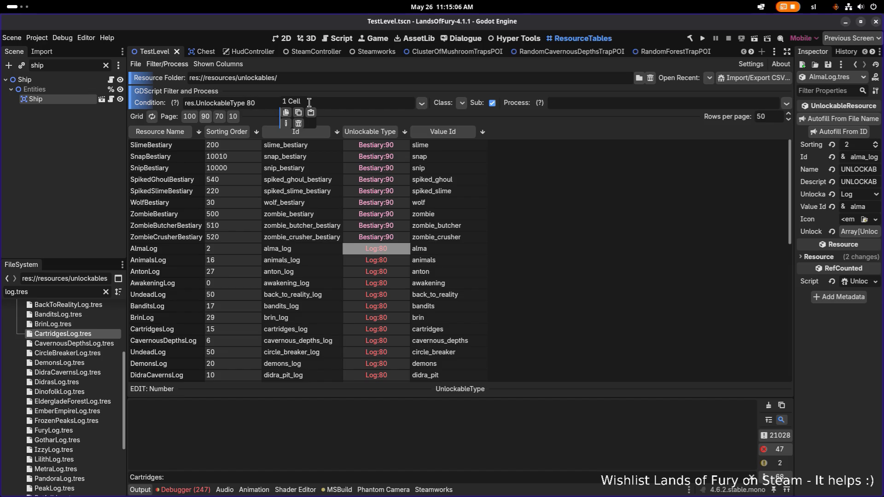
text(==)
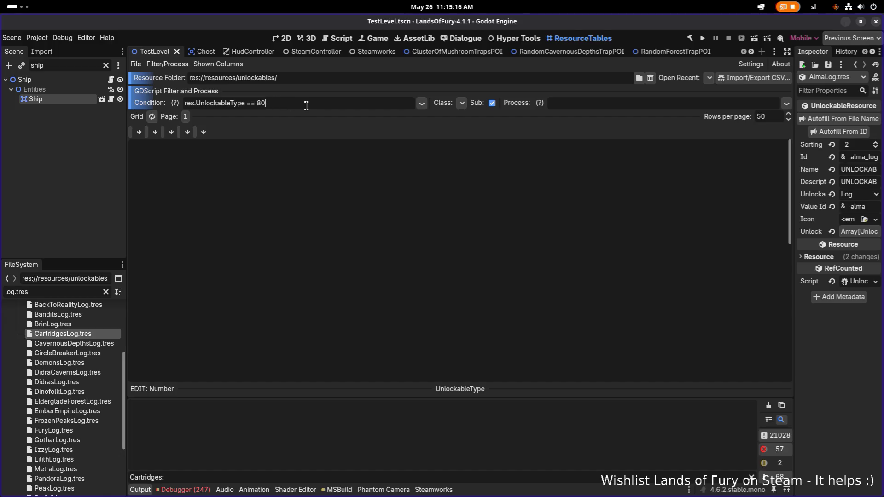
key(BackSpace)
key(BackSpace)
key(BackSpace)
key(BackSpace)
key(BackSpace)
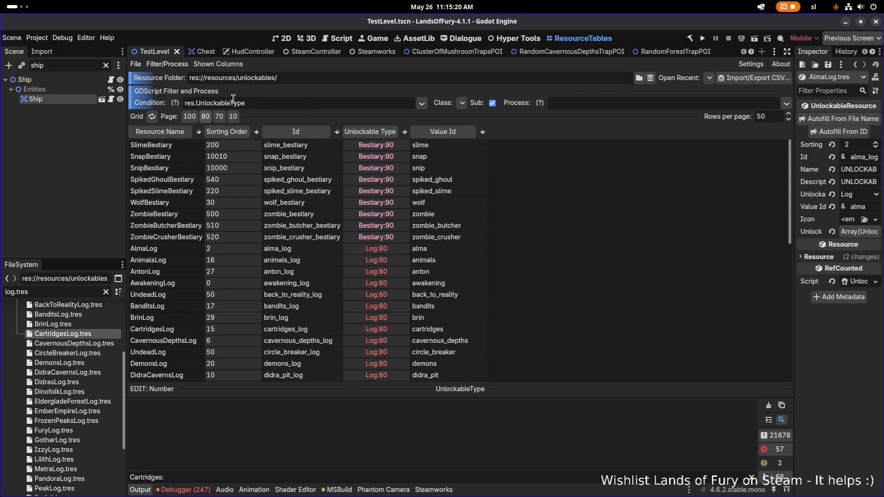
double_click(231, 103)
Filter by res.SortingOrder == 200, fix the property's capital S, then remove the comparison
text(SortingOrder =)
text(= 200)
key(ctrl+Left)
key(ctrl+Left)
key(ctrl+Left)
key(Delete)
text(s)
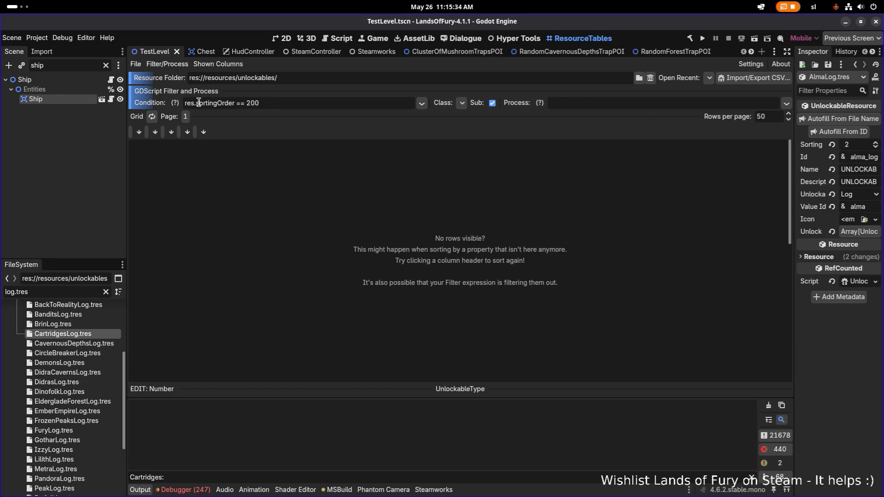
key(BackSpace)
text(S)
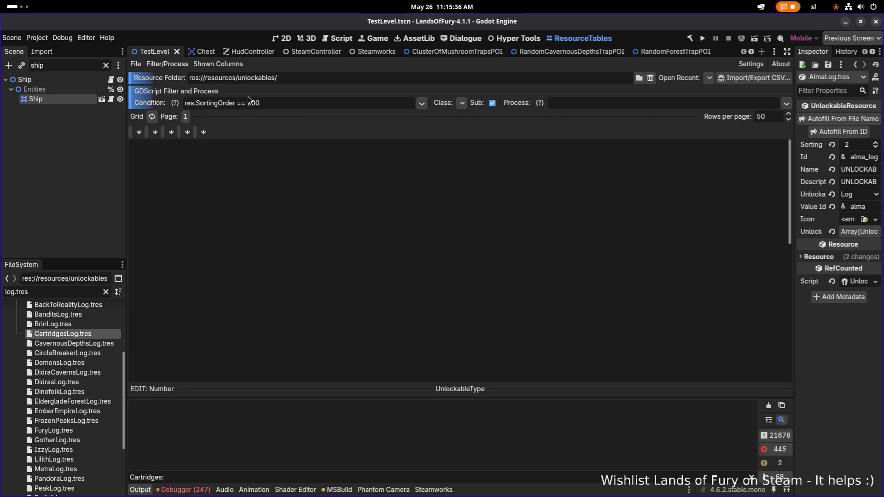
drag(237, 103, 361, 115)
key(BackSpace)
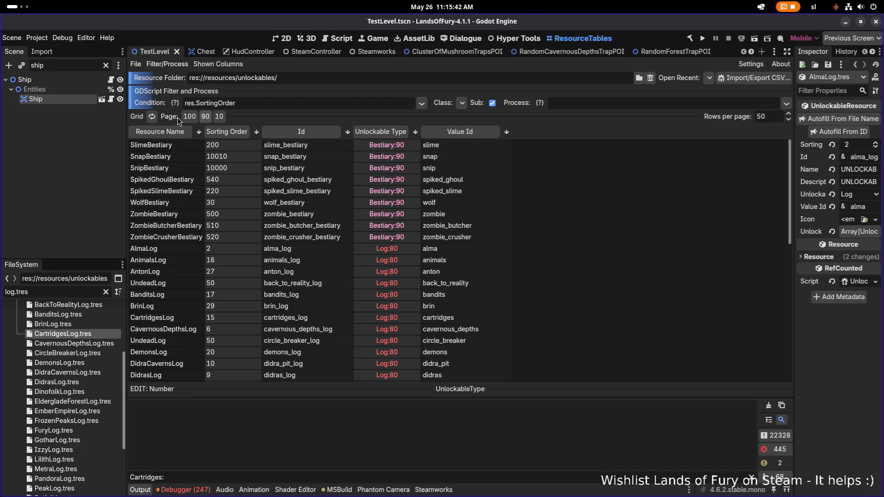
mouse_move(173, 100)
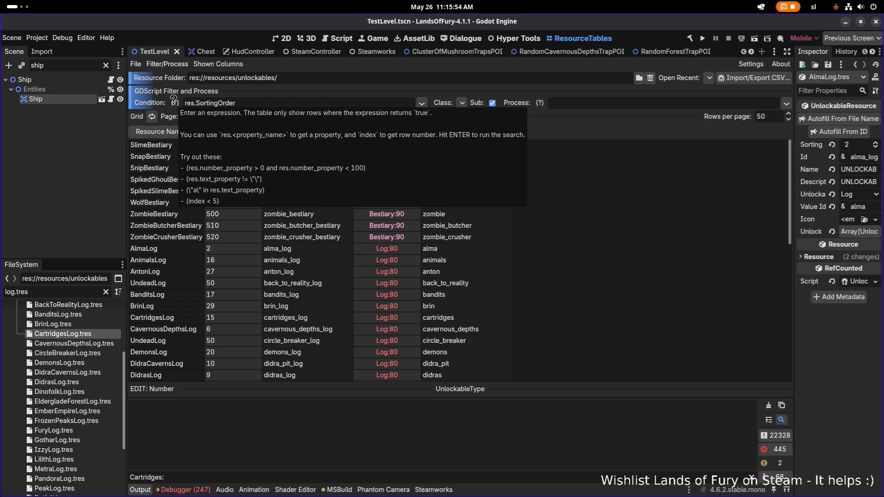
Test the SortingOrder > 2 and == 2 filters, then remove the comparison again
text(> 2)
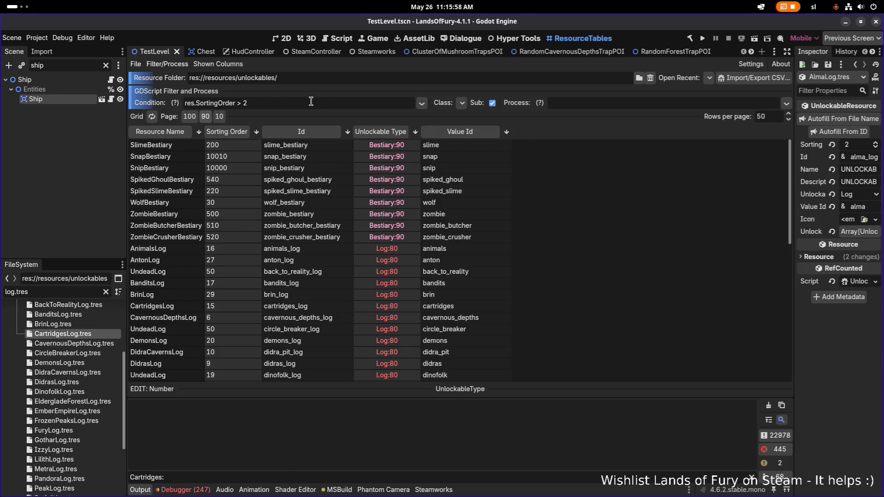
key(Left)
key(Left)
key(BackSpace)
text(=)
text(=)
key(Return)
key(Left)
key(Left)
key(Left)
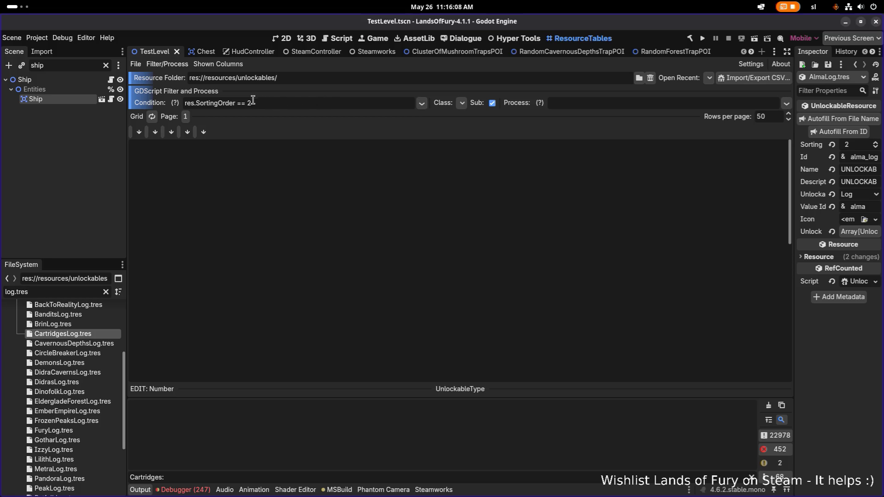
key(BackSpace)
key(shift+Right)
key(shift+Right)
key(shift+Right)
key(BackSpace)
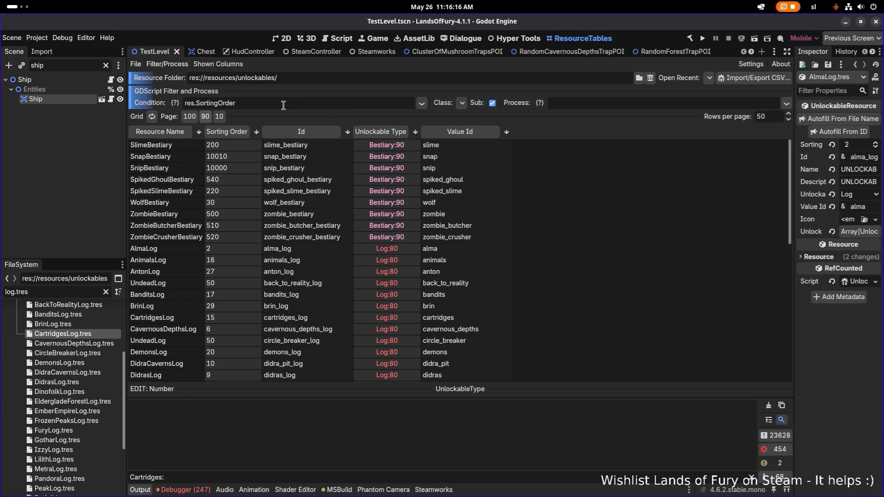
double_click(224, 104)
Set the filter condition to res.UnlockableType >= 80 and apply it
text(UnlockableType)
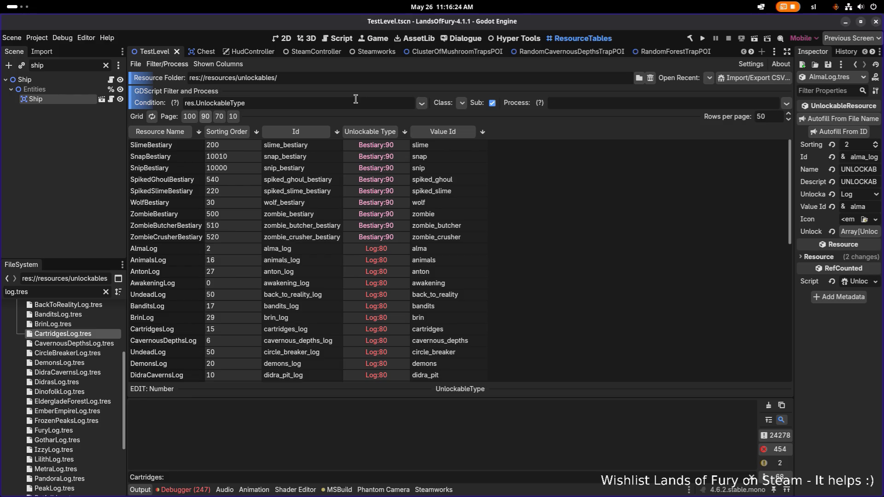
text( > )
text(80)
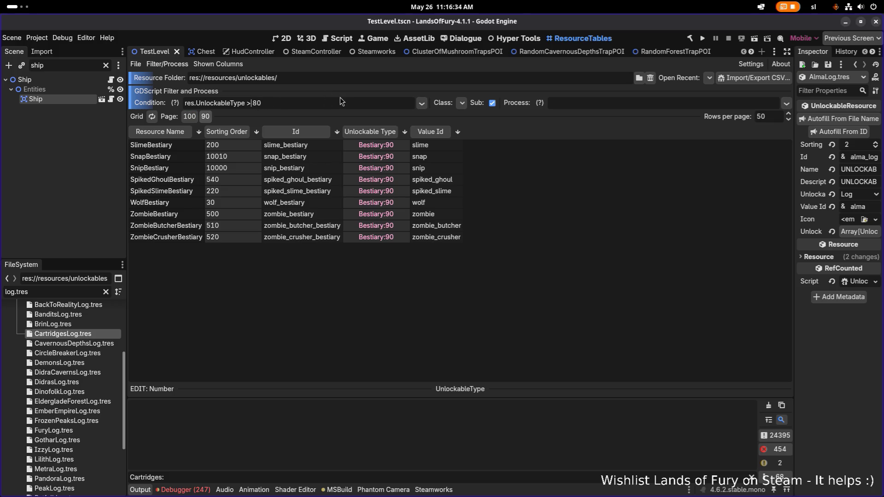
text(=)
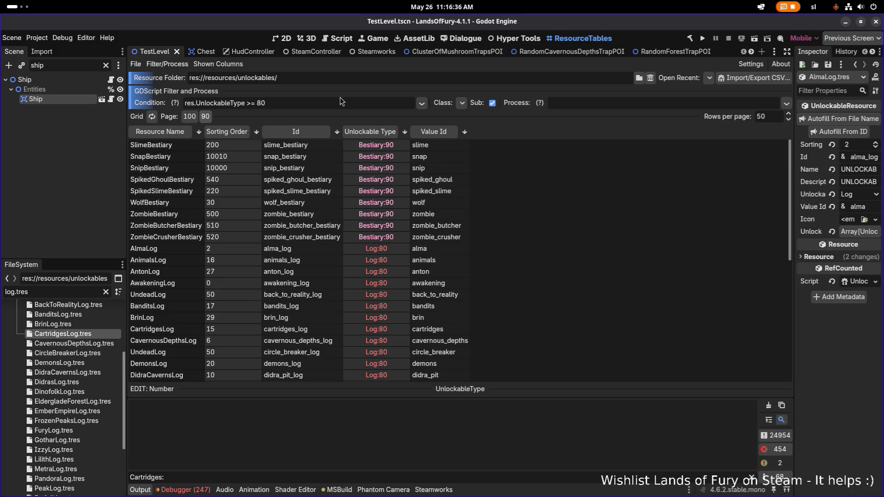
key(Return)
click(252, 103)
key(BackSpace)
text(=)
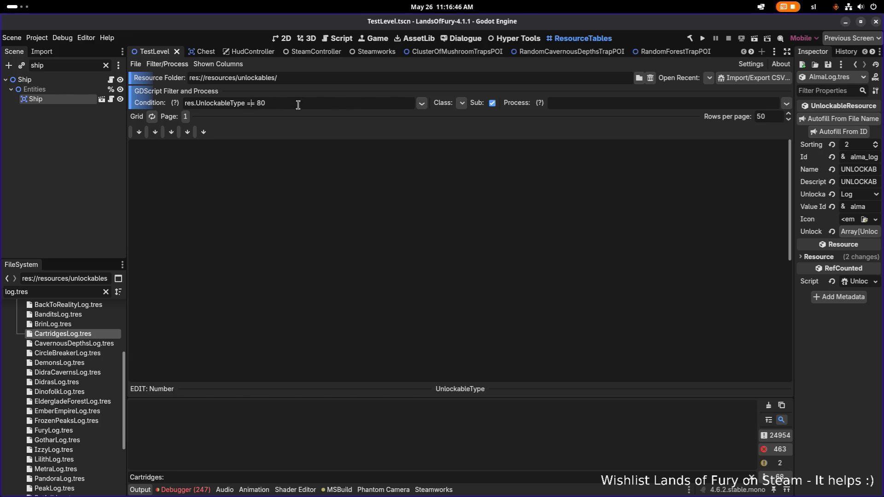
key(BackSpace)
text(Y)
key(shift+Left)
text(>)
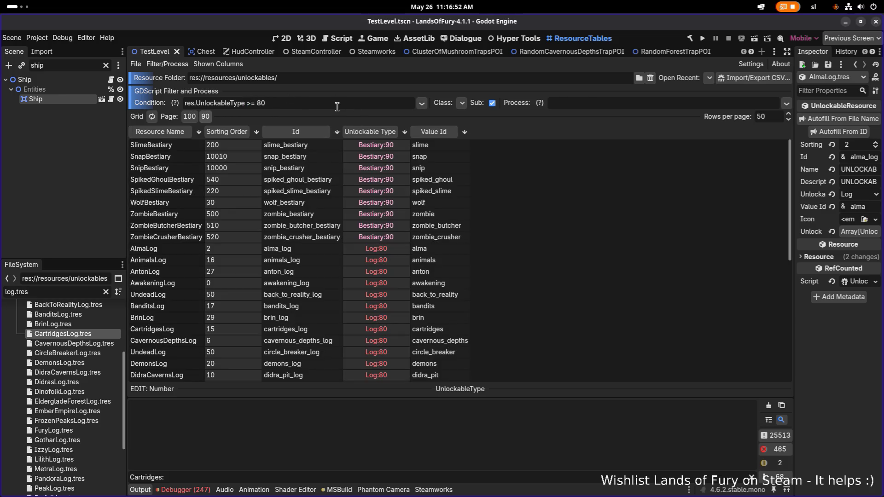
Sort the table by Sorting Order, descending, then by Unlockable Type
scroll(330, 244, down, 6)
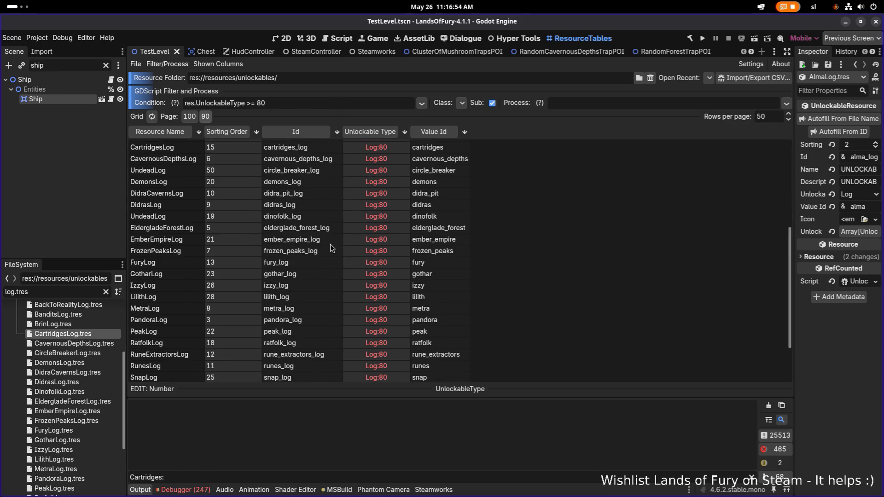
scroll(331, 245, up, 6)
scroll(331, 245, down, 6)
scroll(331, 243, up, 6)
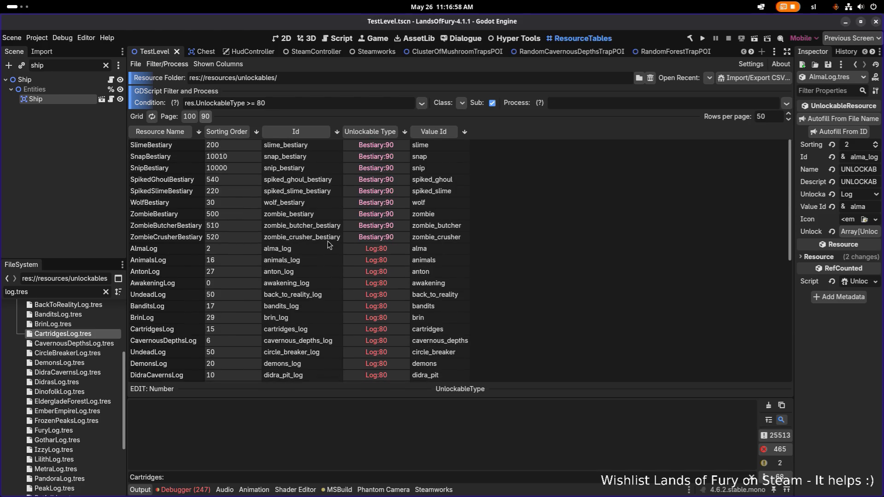
click(233, 133)
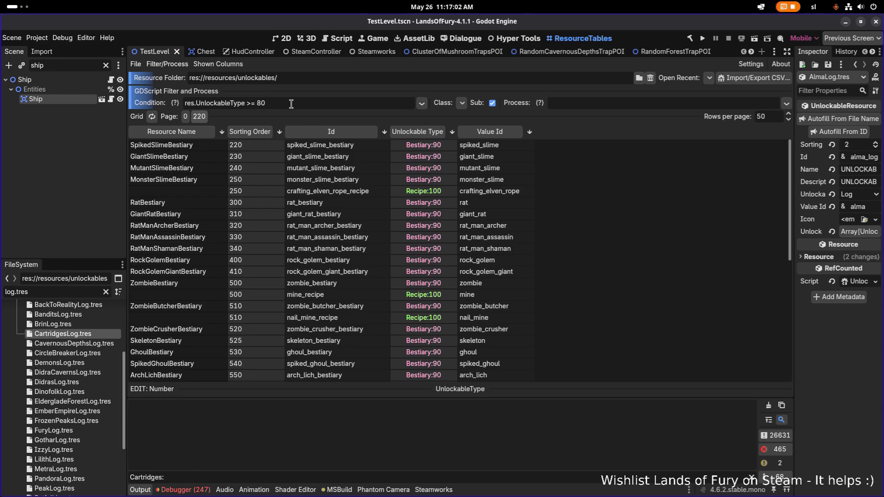
click(265, 133)
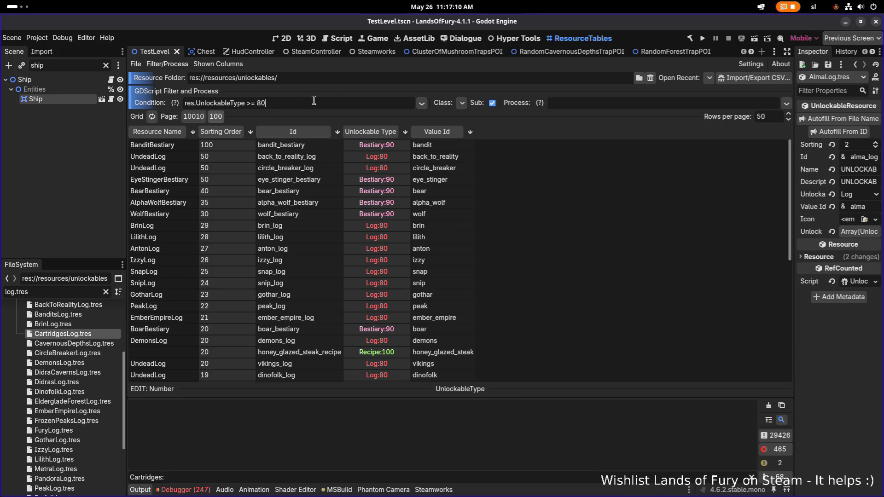
click(369, 131)
Jump to the Log:80 page of unlockable rows
scroll(369, 214, down, 5)
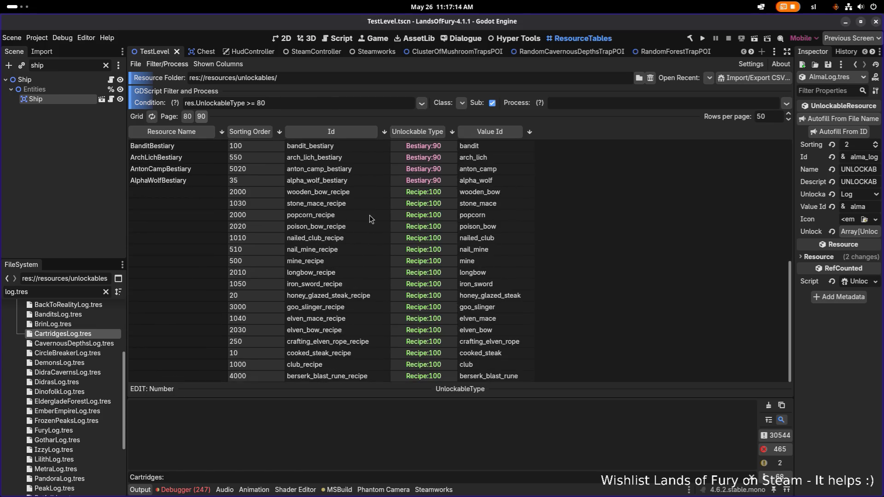
scroll(363, 209, up, 5)
scroll(344, 203, down, 5)
scroll(350, 225, up, 5)
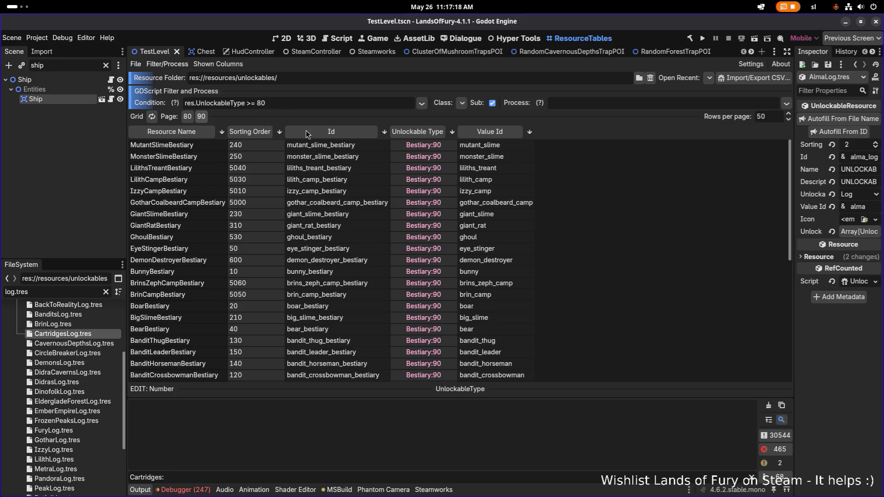
scroll(356, 204, down, 5)
scroll(368, 266, up, 5)
click(188, 120)
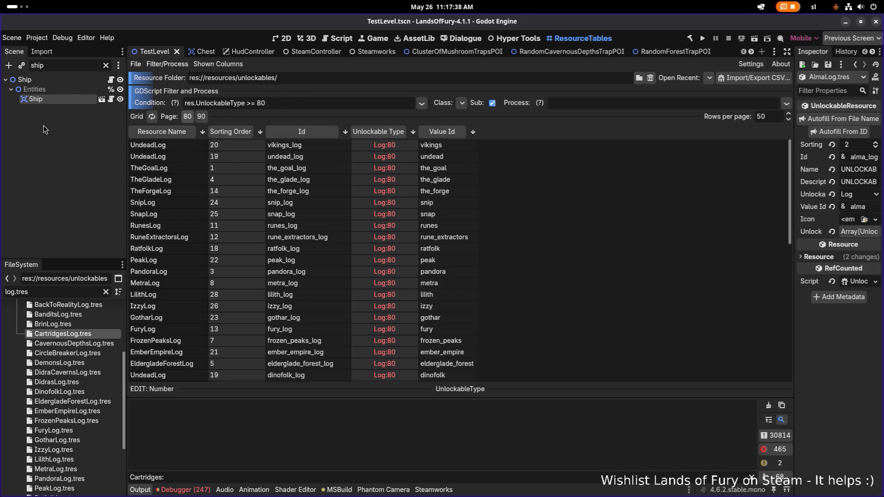
key(alt+Tab)
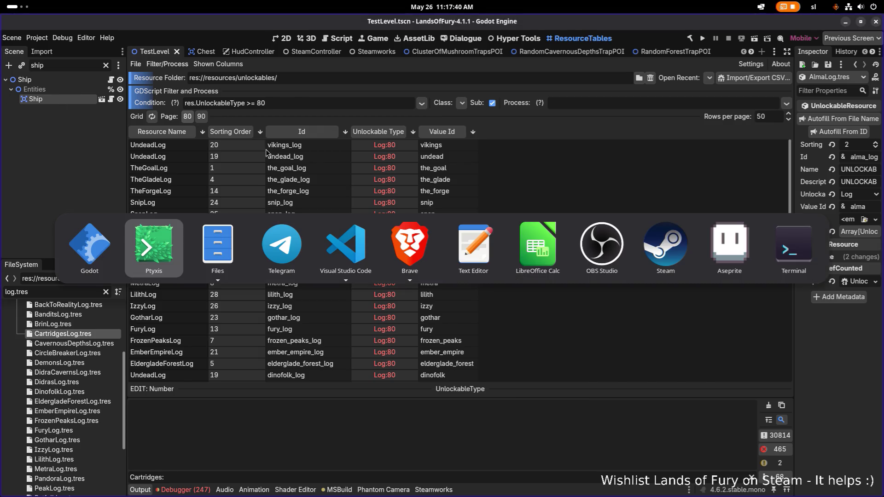
Show the debugger errors, widen the Inspector dock, and run the Lands of Fury project
key(Escape)
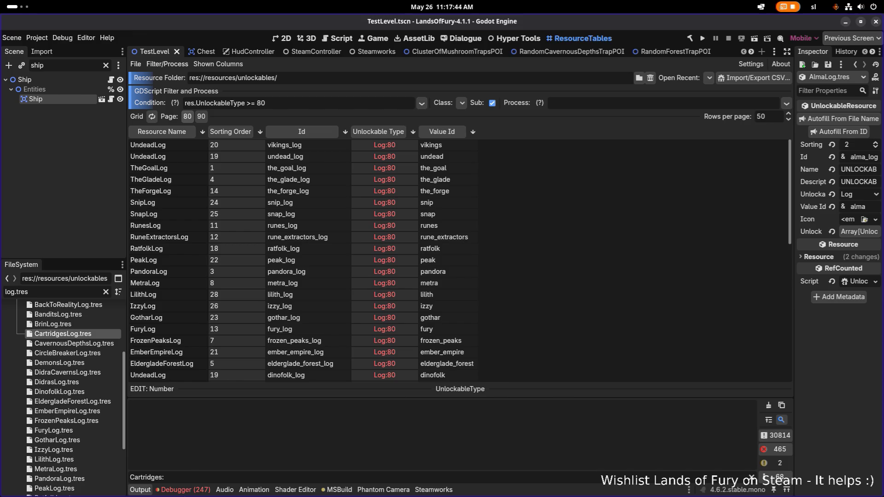
click(183, 490)
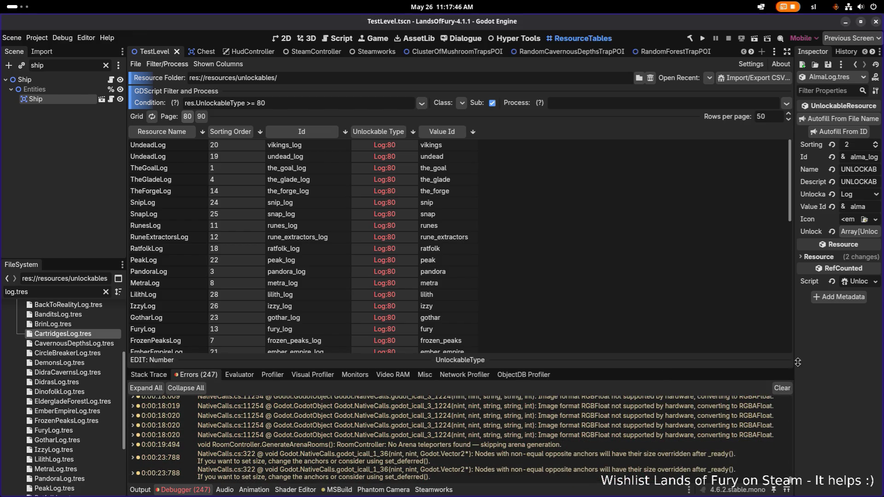
drag(793, 327, 670, 314)
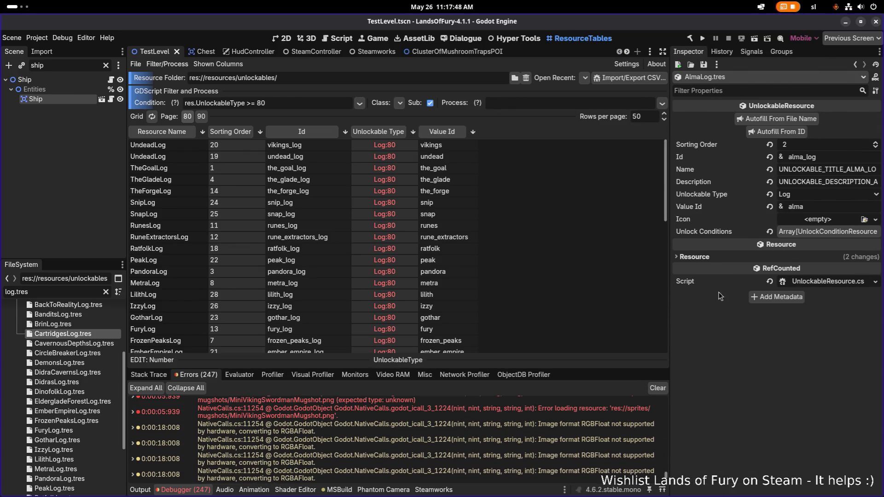
click(703, 40)
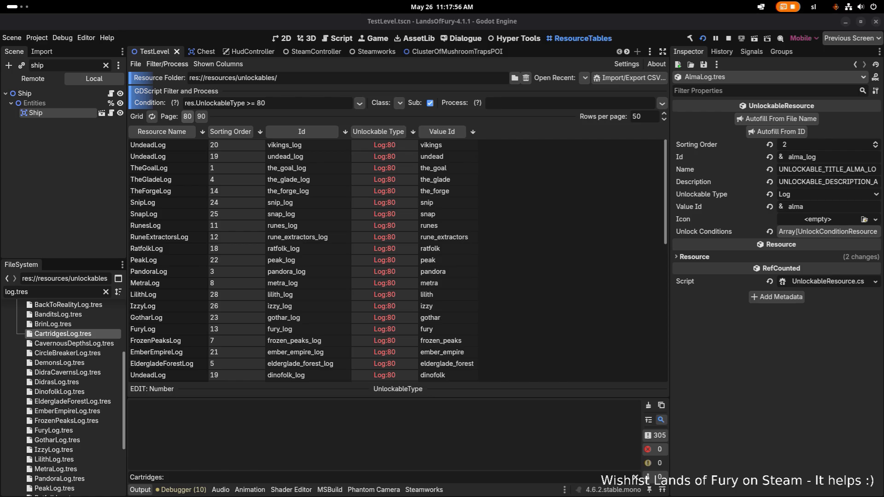
click(90, 181)
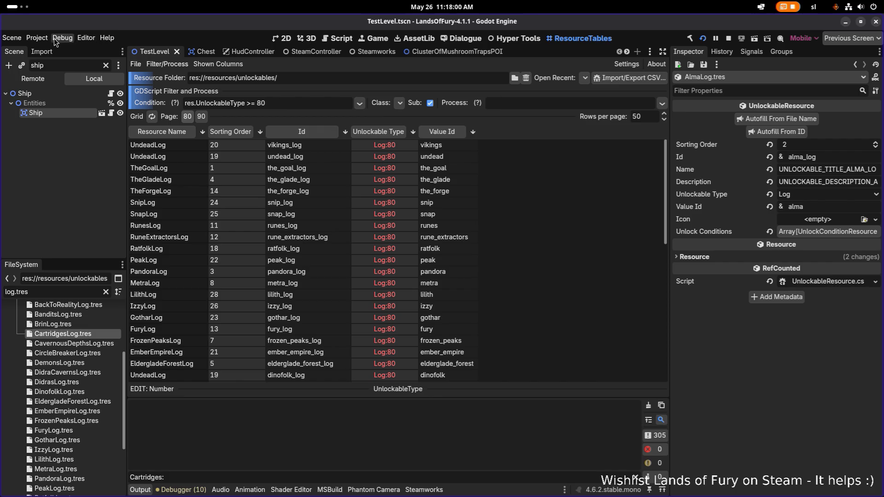
Turn off the Edit Resources as Table plugin in Project Settings and relaunch the game
click(37, 38)
click(51, 50)
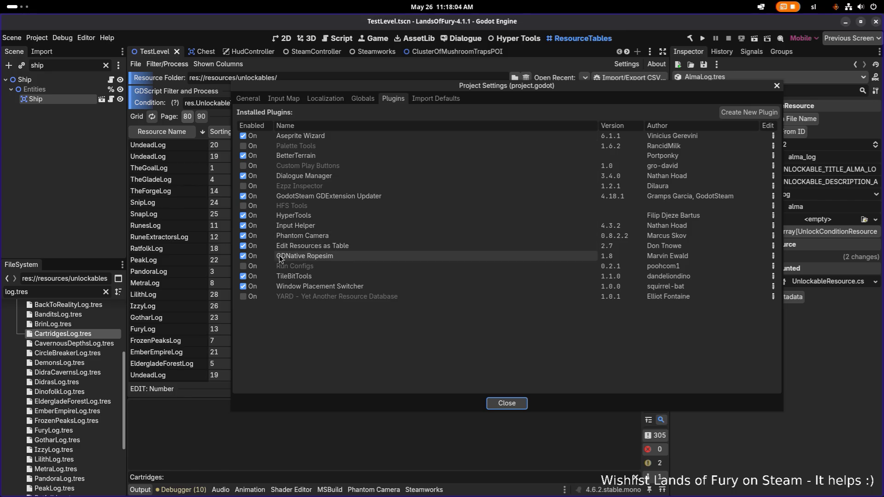
click(247, 246)
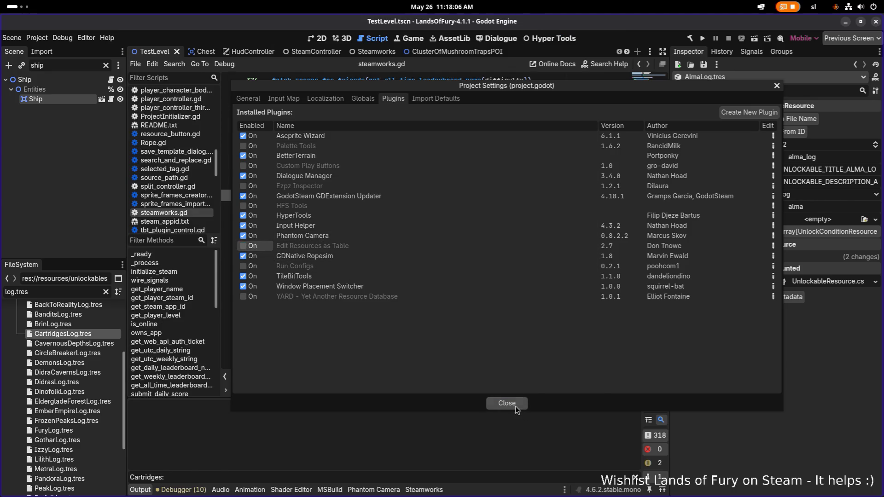
click(516, 405)
click(703, 39)
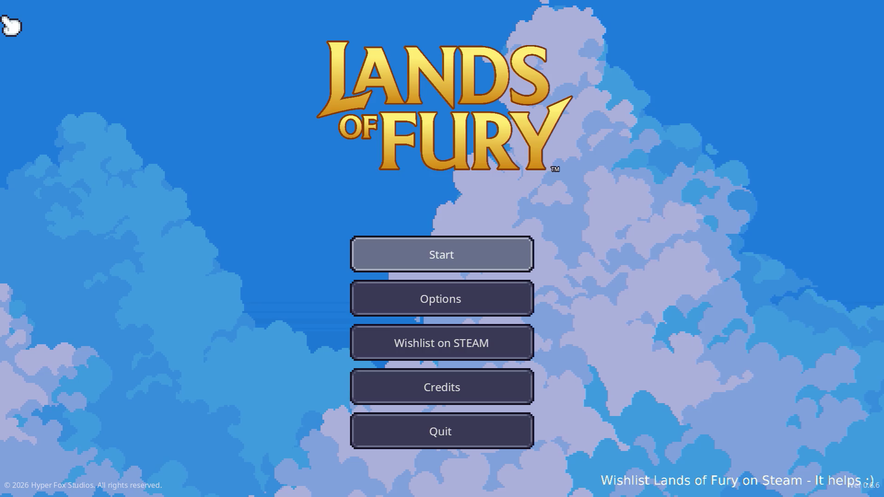
Start a new run from the main menu and check the inventory
key(Return)
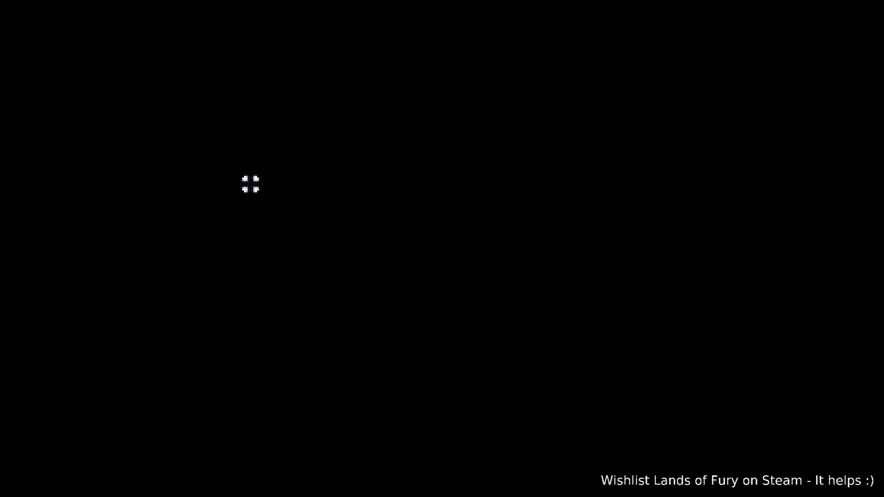
key(i)
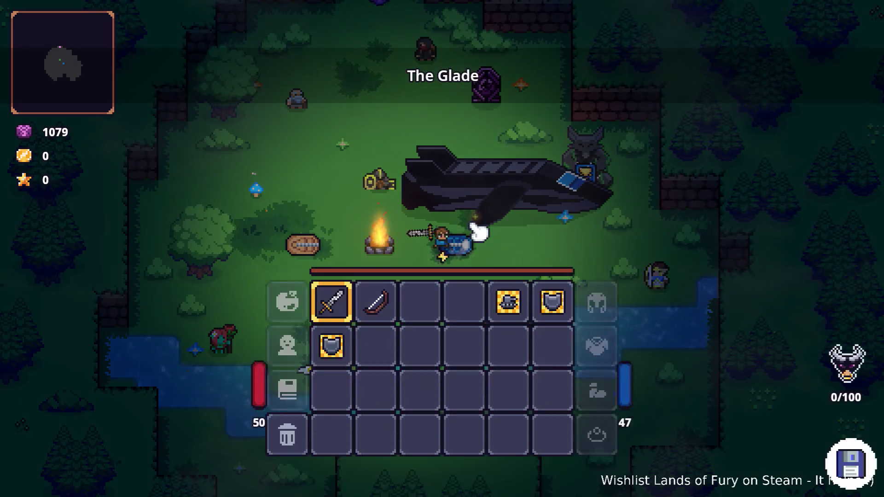
key(i)
Talk to ALMA at the ship, then enter player.AddItem(fuel_cell,1) in the developer console
key(grave)
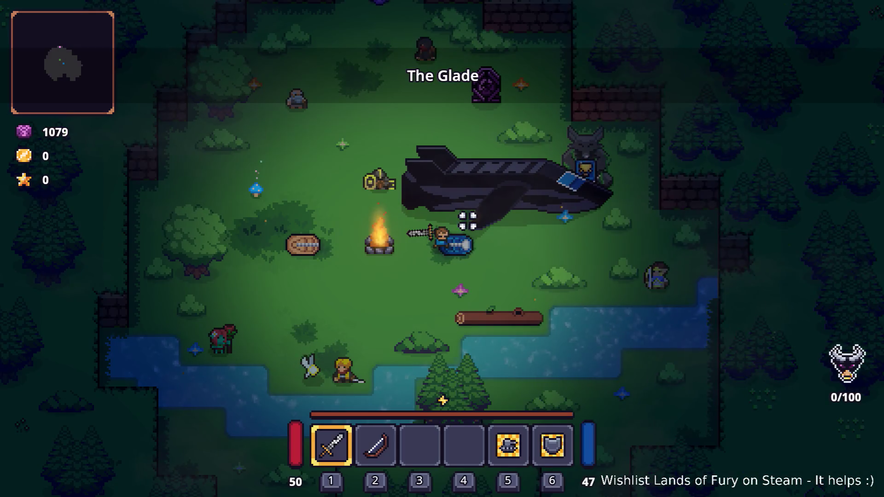
click(477, 231)
click(478, 230)
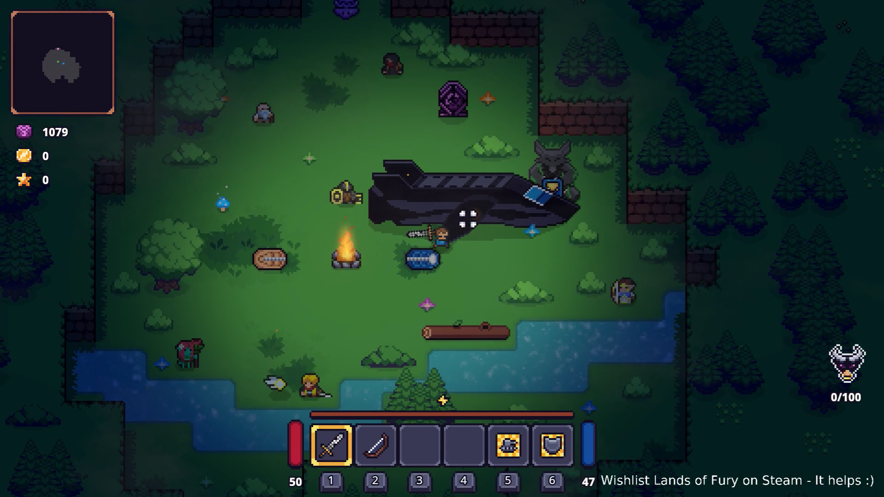
key(grave)
text(player.AddItem(fue)
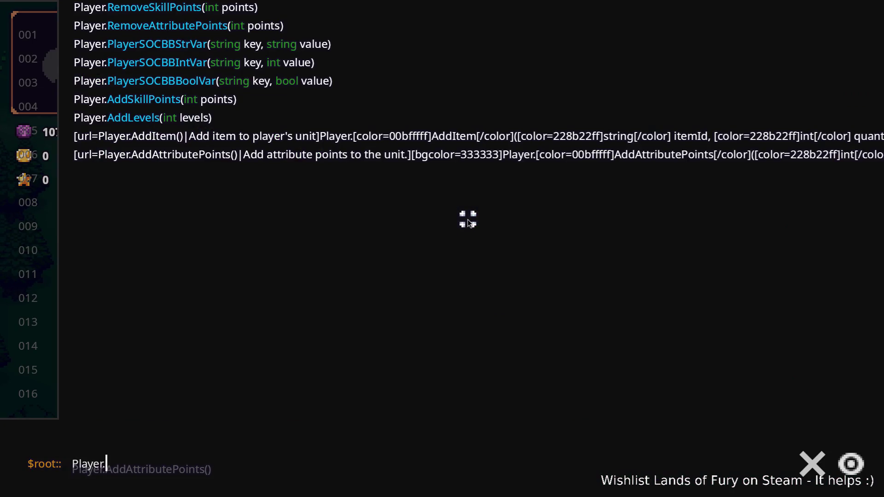
text(l_cell,1)
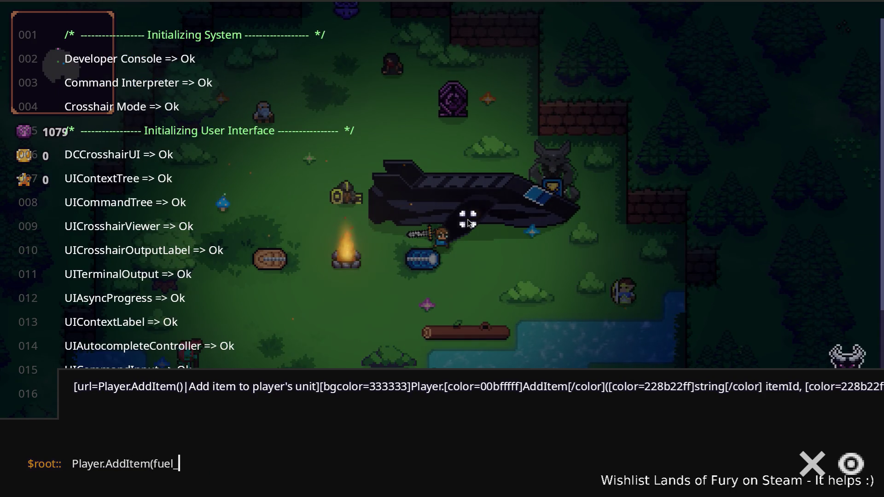
Run Player.AddItem(fuel_cell,1) in the console to add a fuel cell
key(Return)
key(Up)
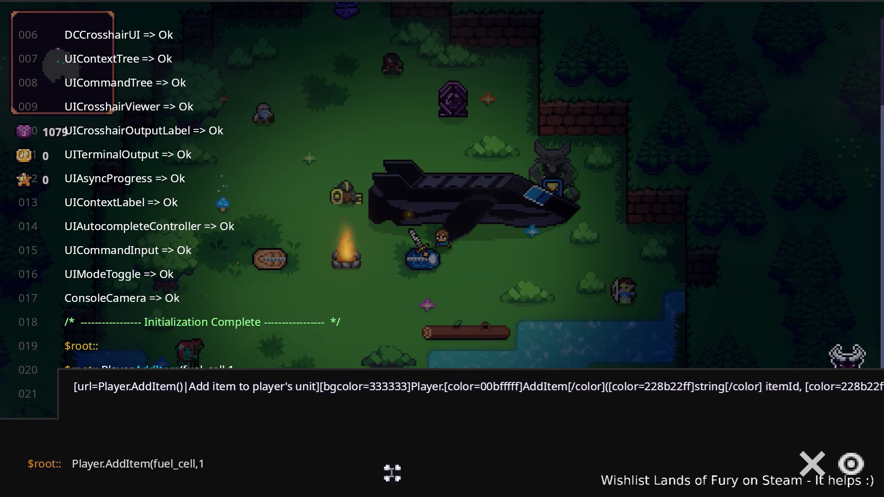
key(grave)
key(grave)
key(Return)
key(grave)
key(grave)
key(Return)
key(grave)
key(grave)
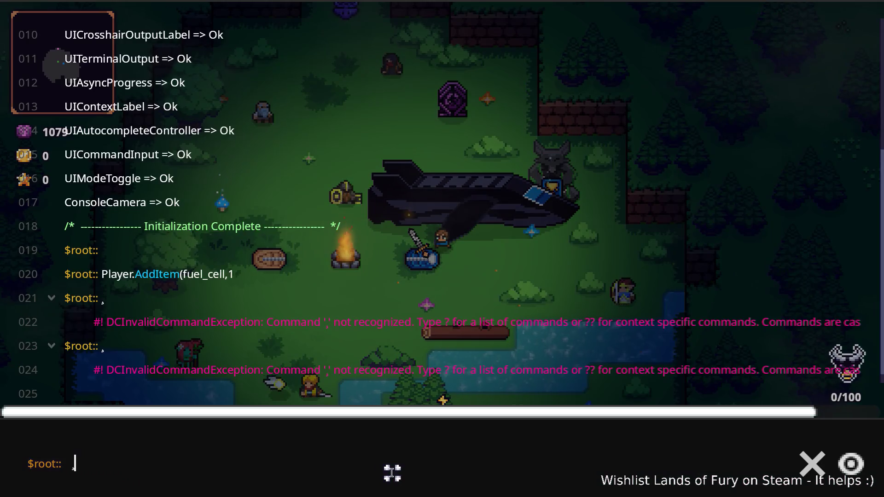
text(A)
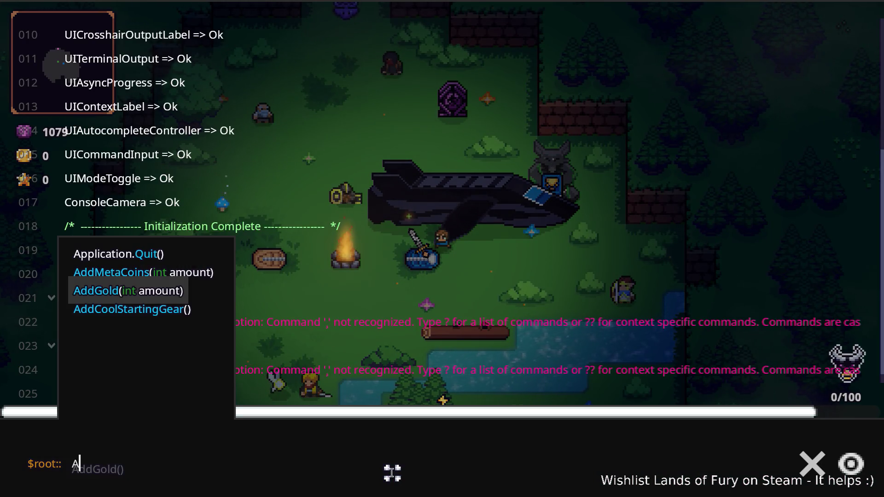
key(Escape)
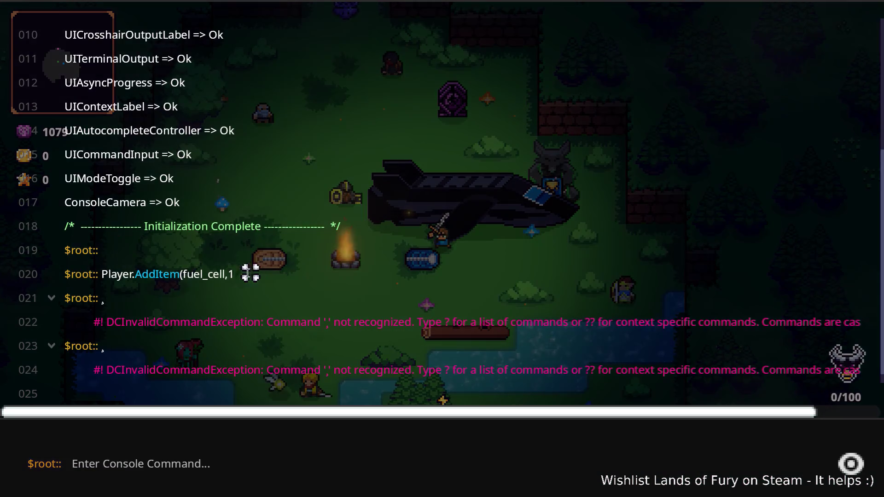
Copy the fuel_cell command from the log, rerun it twice, and close the console
drag(246, 273, 102, 276)
key(ctrl+c)
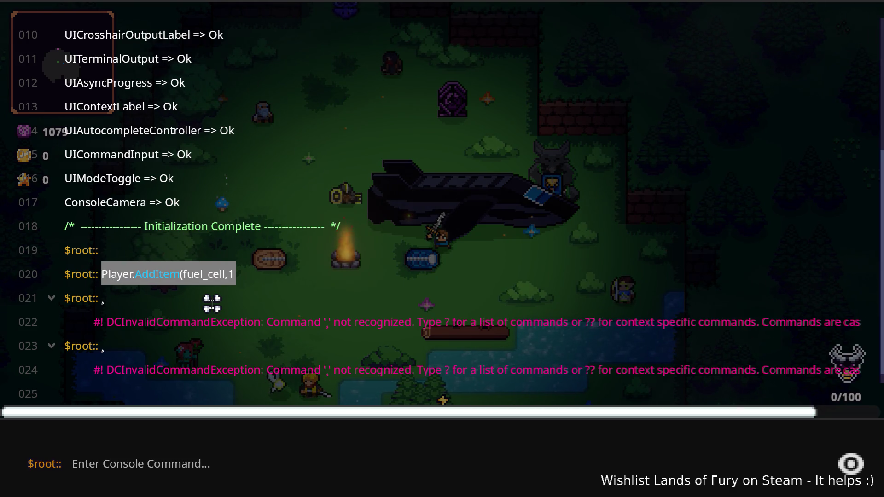
click(239, 465)
key(ctrl+v)
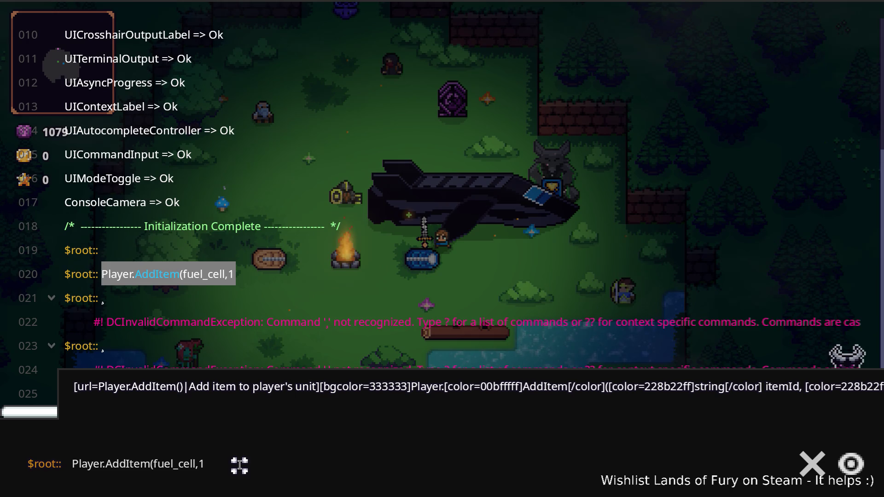
key(Return)
key(ctrl+v)
key(Return)
key(ctrl+v)
key(Escape)
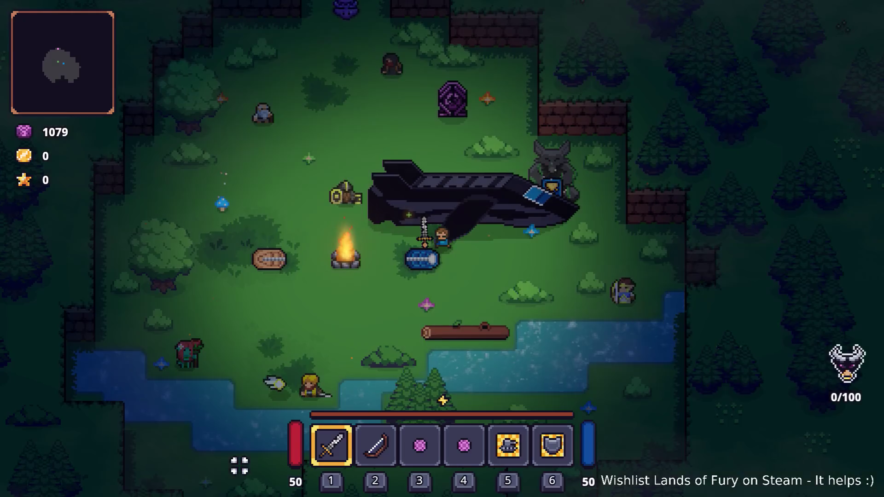
Tell ALMA to set the course to the sun for the good ending, then quit with F8
click(506, 235)
click(509, 237)
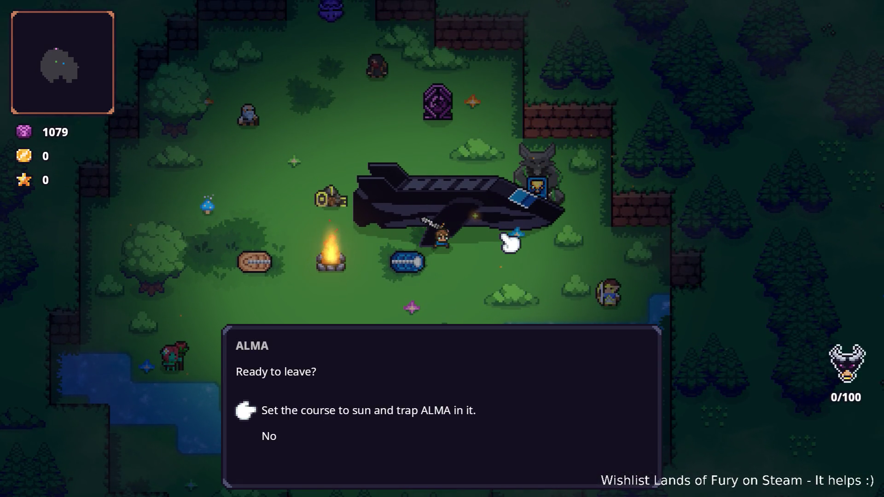
click(509, 232)
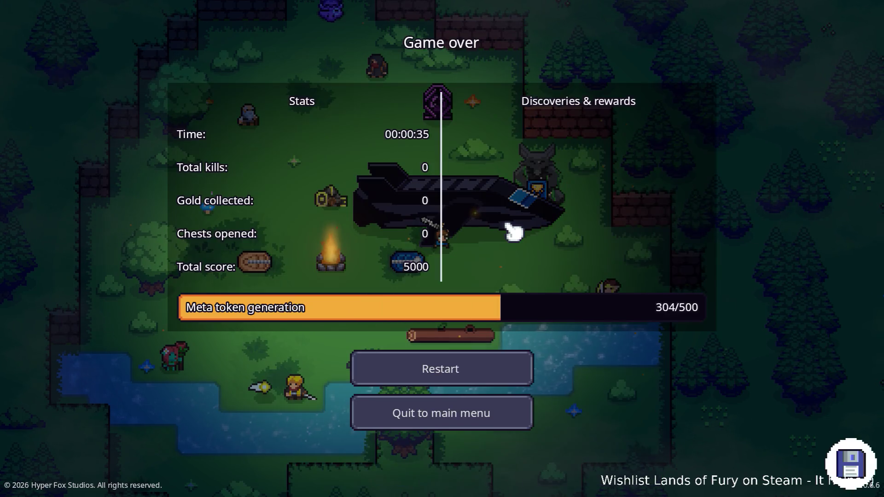
key(F8)
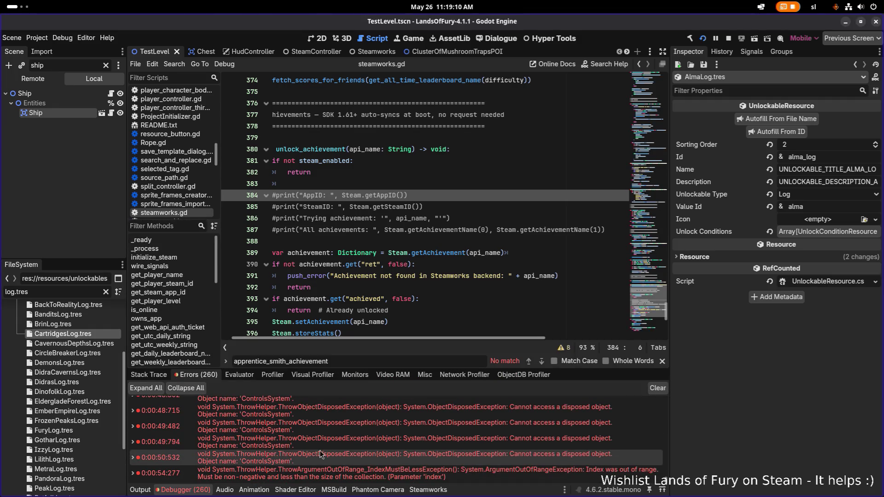
Read the latest index-out-of-range error's stack trace, then switch to the Dialogue editor
mouse_move(328, 473)
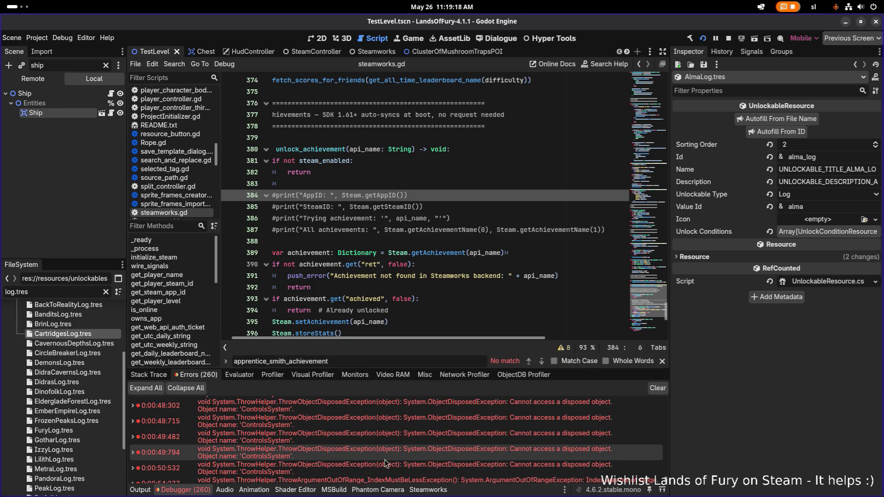
scroll(385, 459, down, 1)
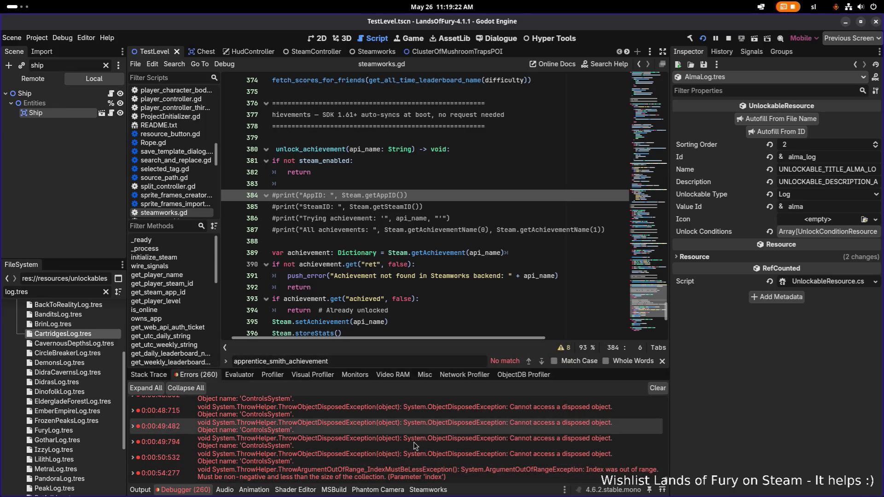
mouse_move(398, 470)
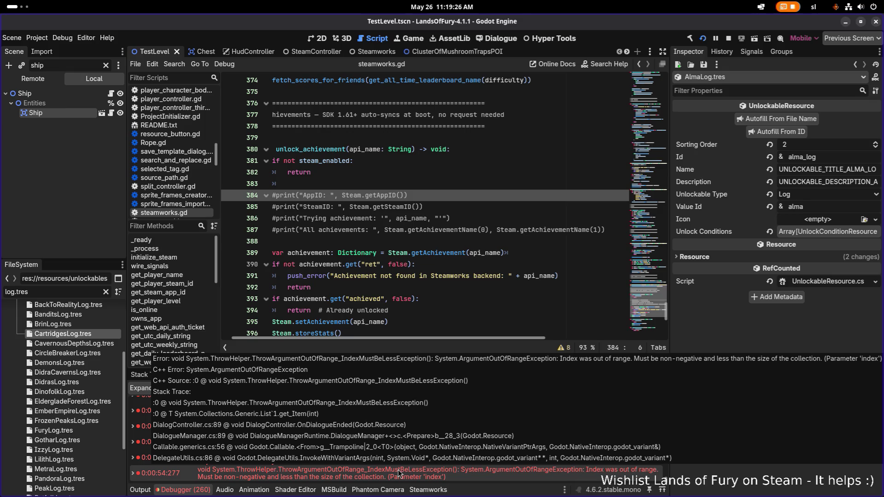
click(381, 264)
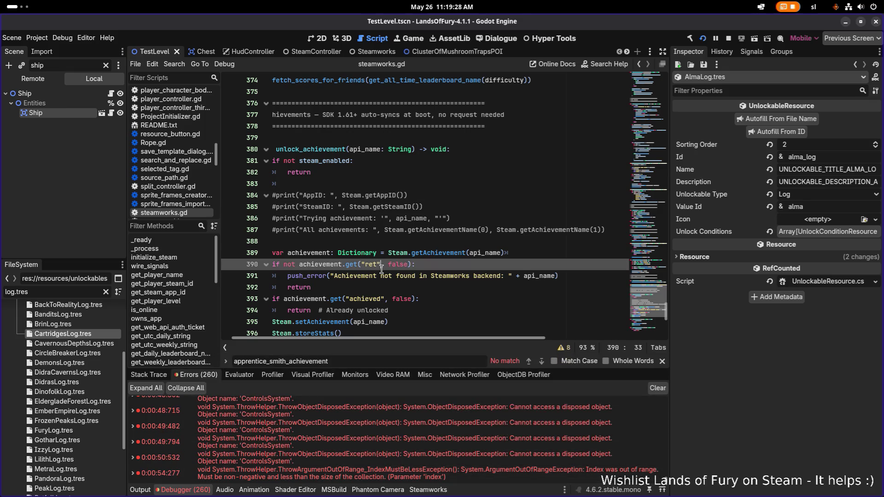
scroll(430, 183, up, 10)
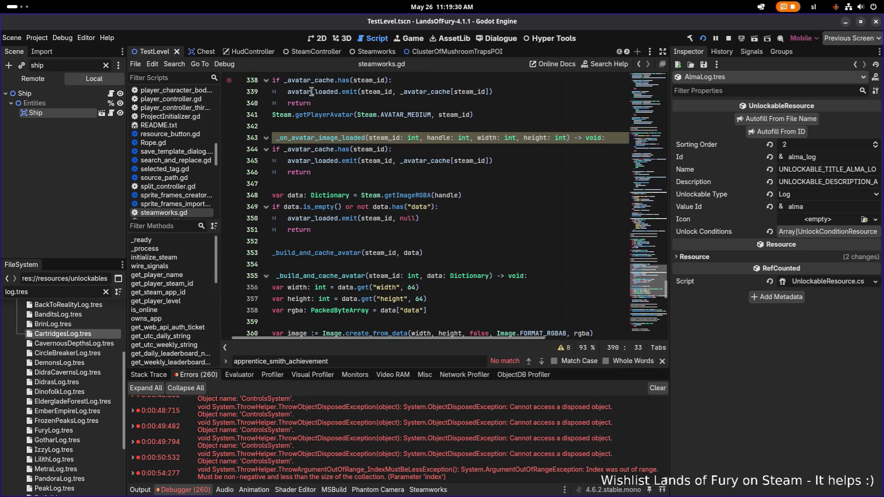
click(497, 38)
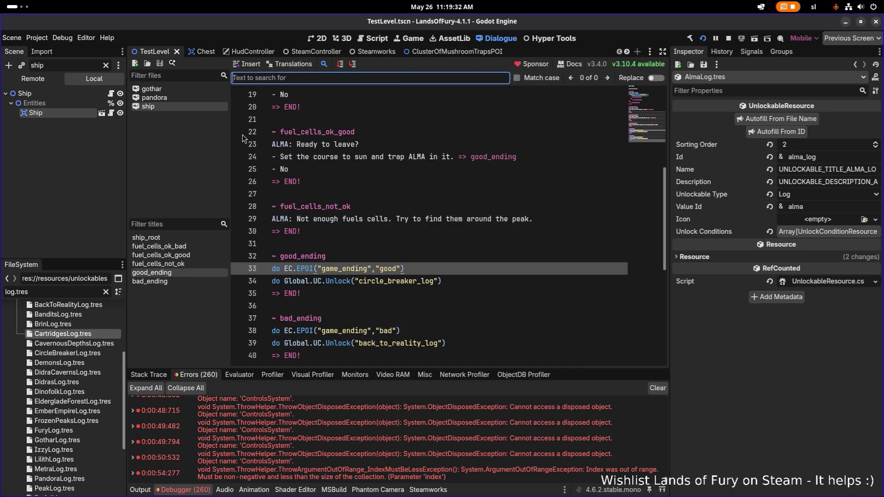
Open the ship dialogue script and scroll through its ending blocks
click(177, 97)
click(176, 107)
scroll(391, 199, down, 12)
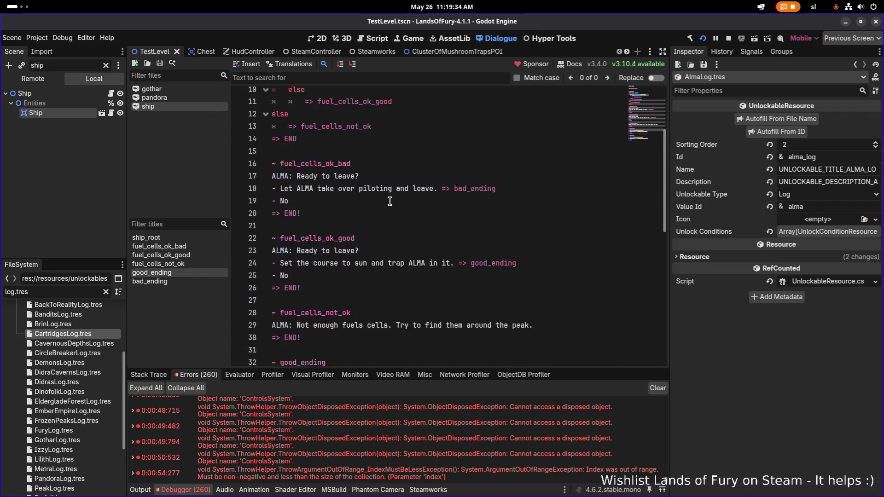
scroll(391, 202, up, 8)
scroll(391, 201, down, 4)
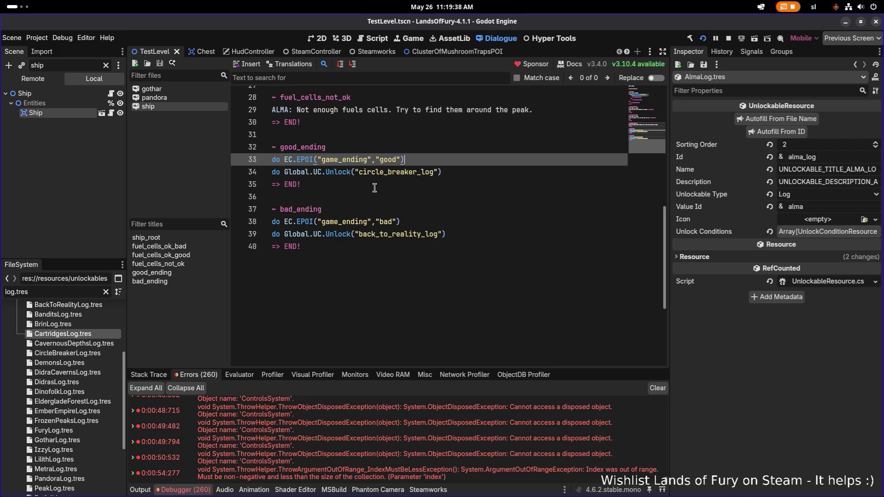
scroll(323, 194, up, 9)
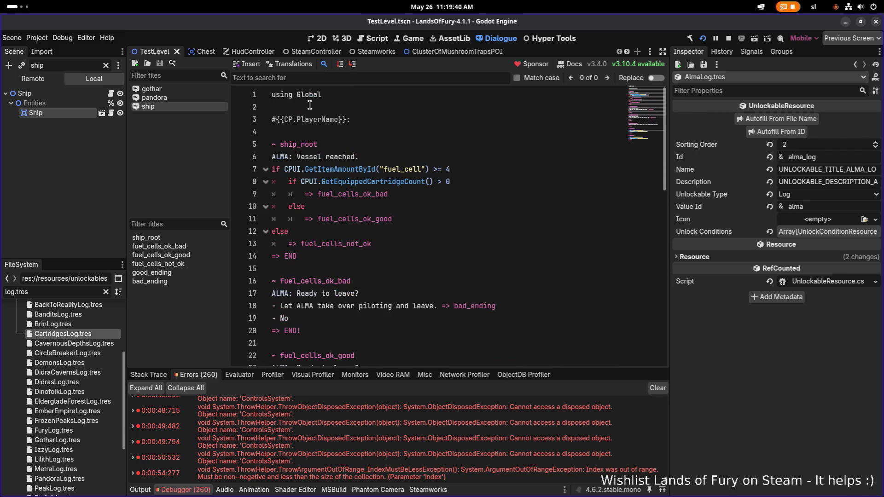
scroll(309, 104, down, 10)
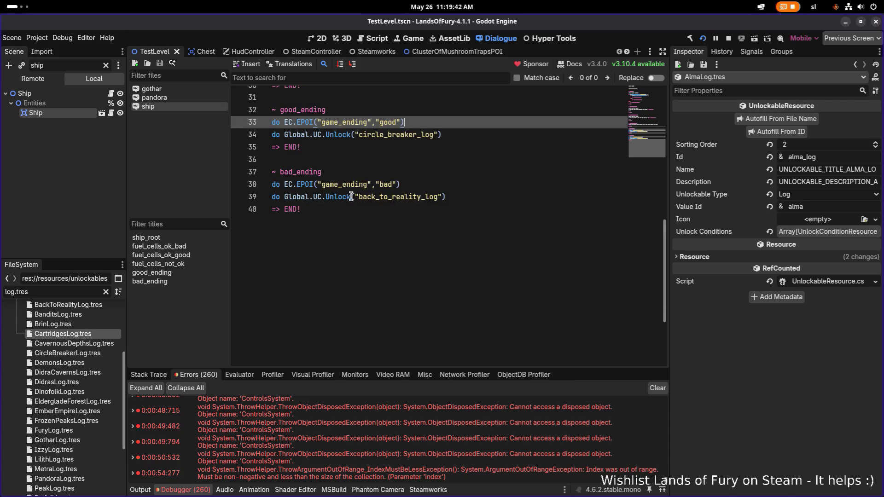
scroll(364, 202, up, 1)
Check the circle_breaker_log unlock and bad_ending lines, read the last error, then switch to VS Code
click(452, 223)
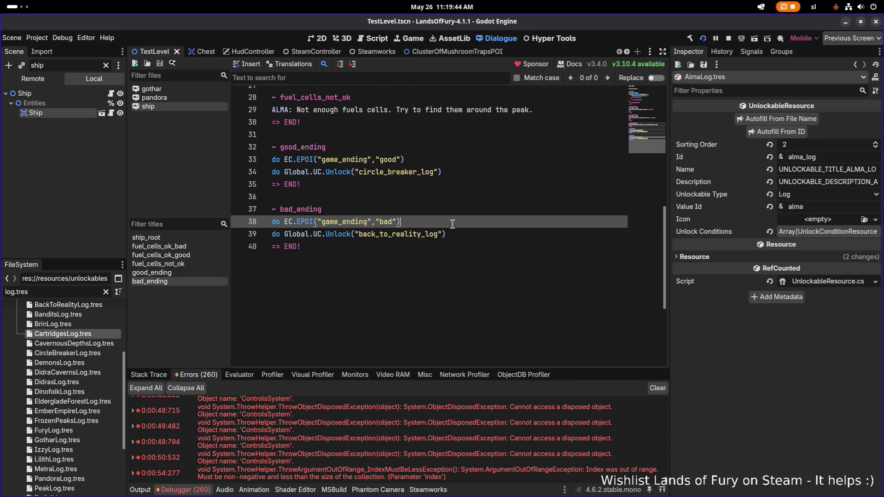
double_click(406, 172)
click(464, 213)
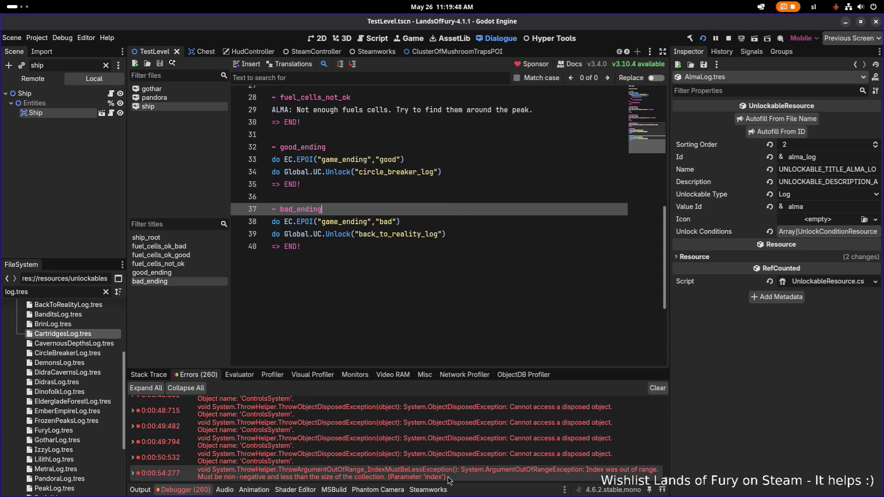
mouse_move(449, 481)
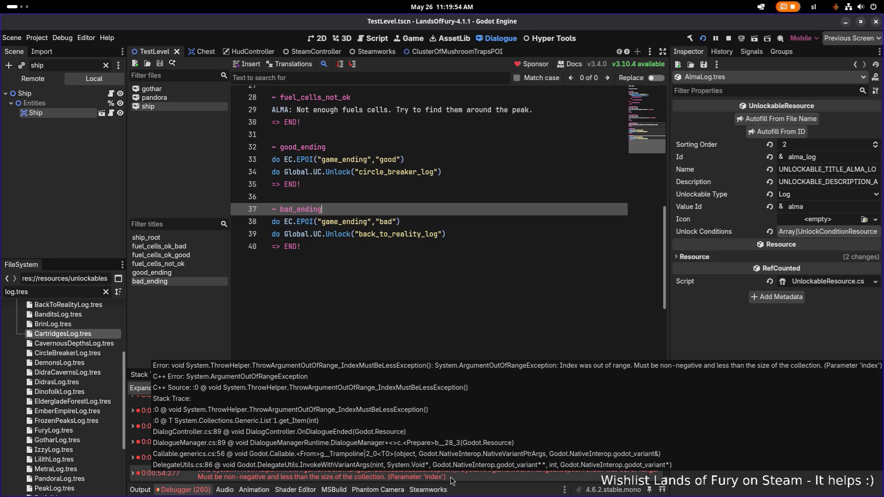
key(alt+Tab)
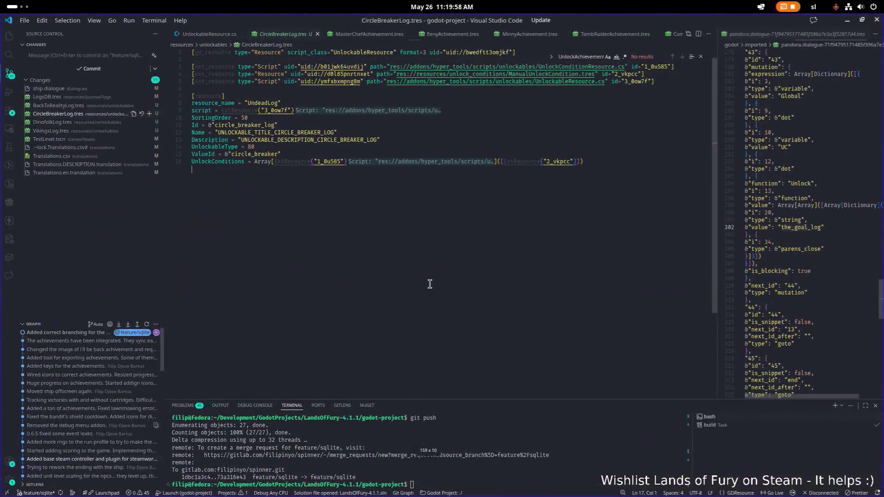
Open DialogController.cs through the Ctrl+P quick file search
key(ctrl+p)
text(dialoguco)
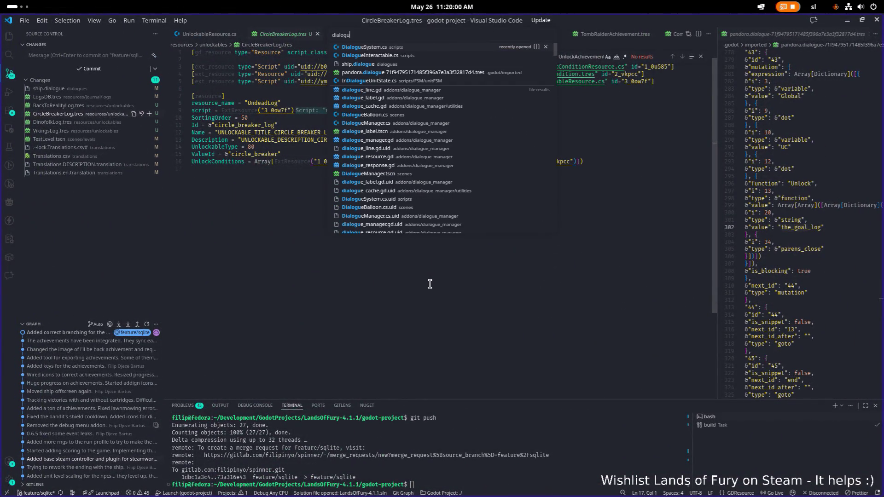
key(BackSpace)
key(BackSpace)
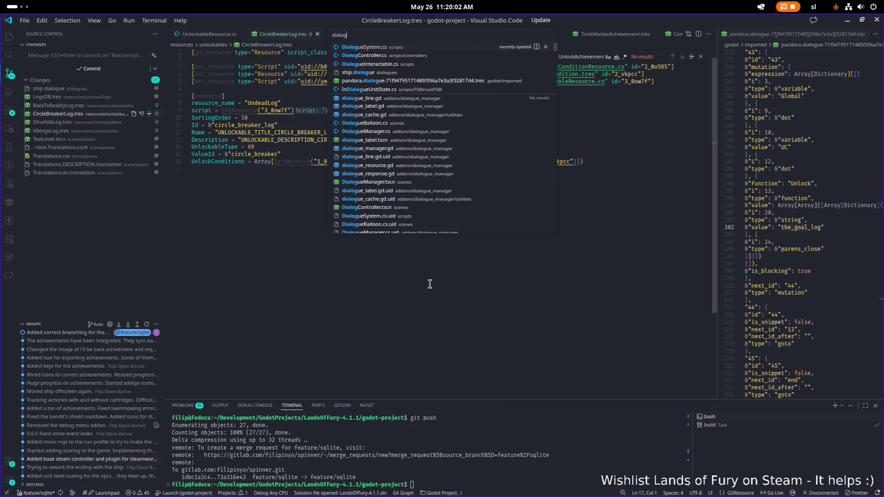
text(uecon)
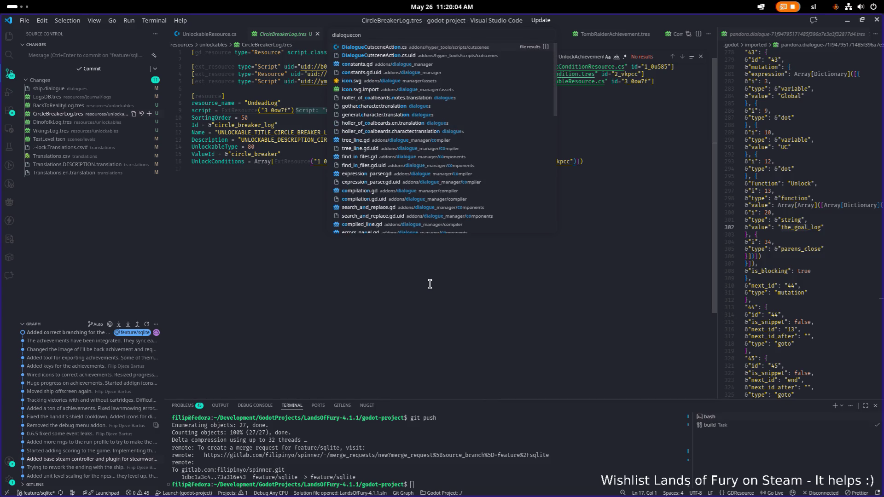
text(troller)
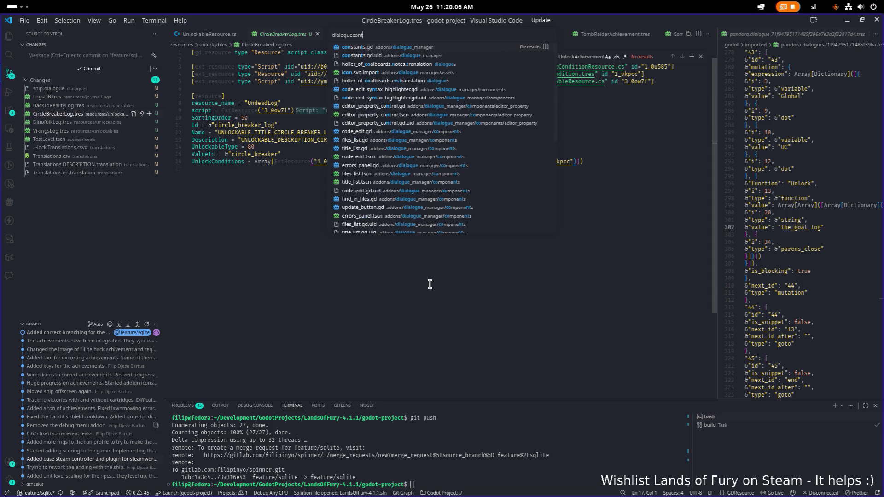
key(ctrl+a)
text(dialogcontroller)
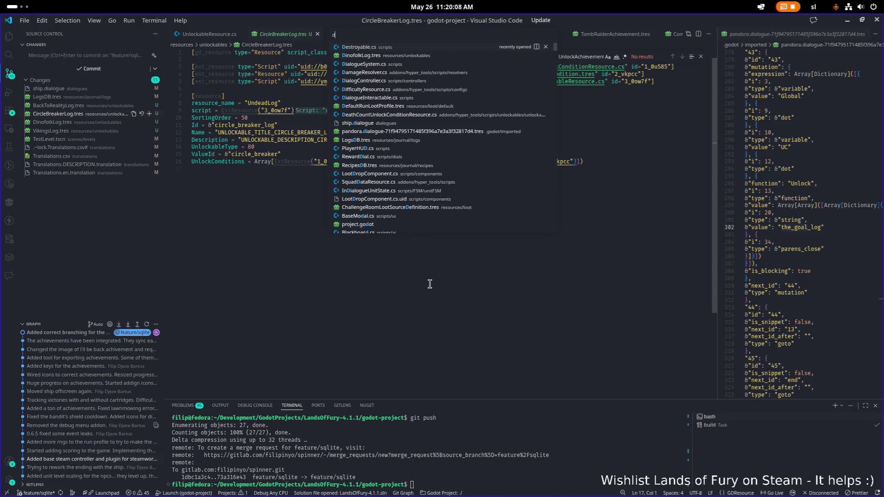
key(Return)
Inspect OnDialogueEnded lines 91–98, then minimize VS Code back to Godot
scroll(430, 285, down, 20)
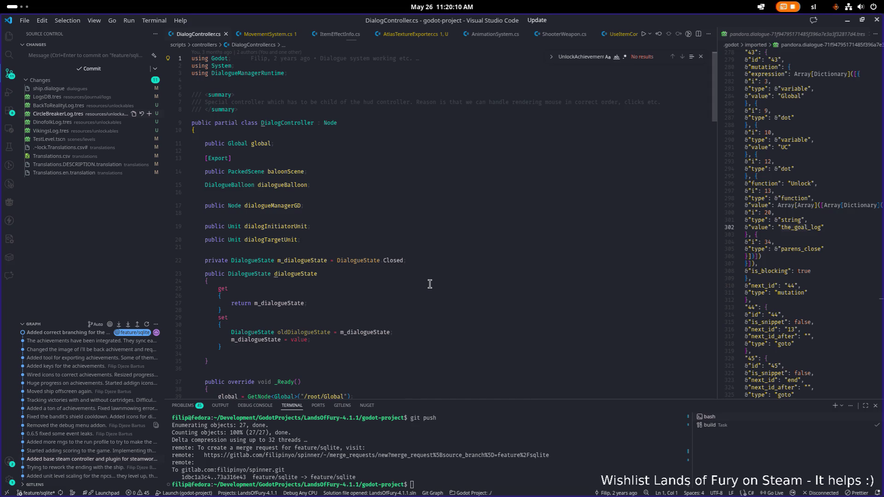
scroll(419, 262, up, 20)
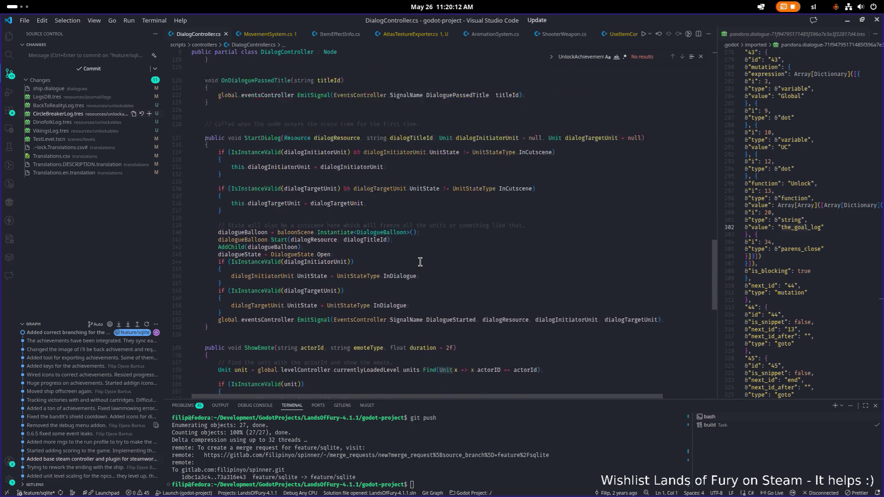
click(423, 243)
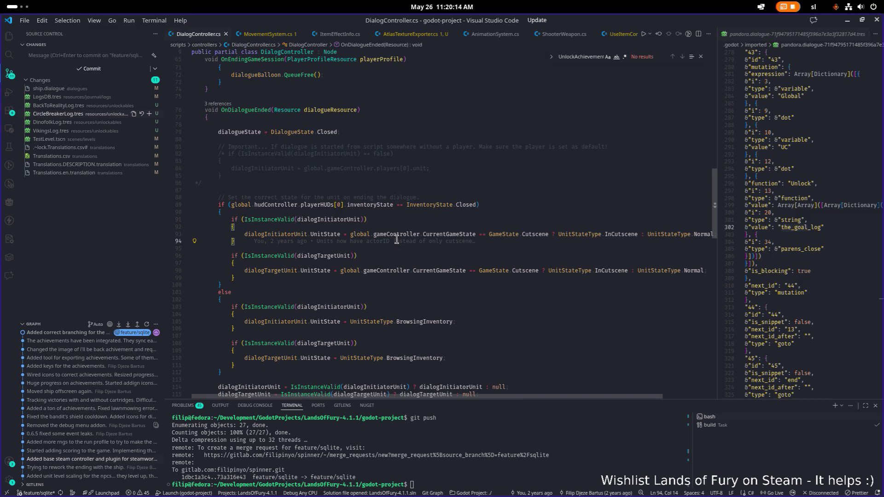
click(433, 271)
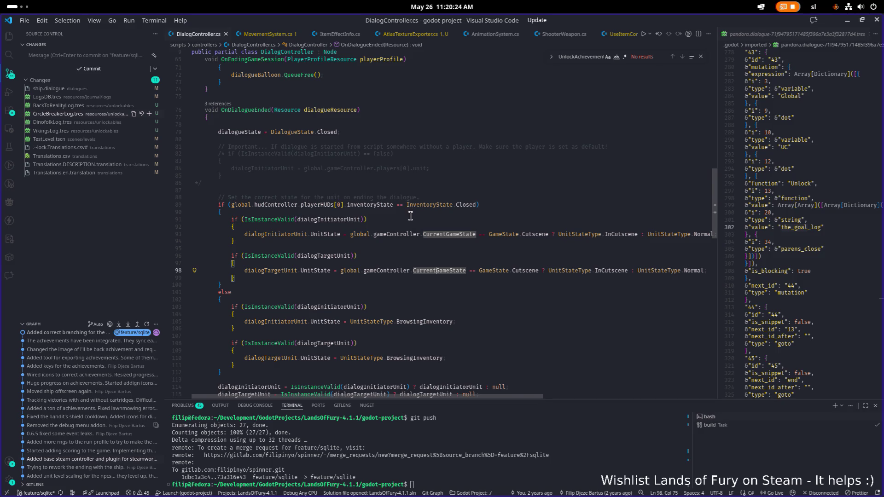
key(alt+Tab)
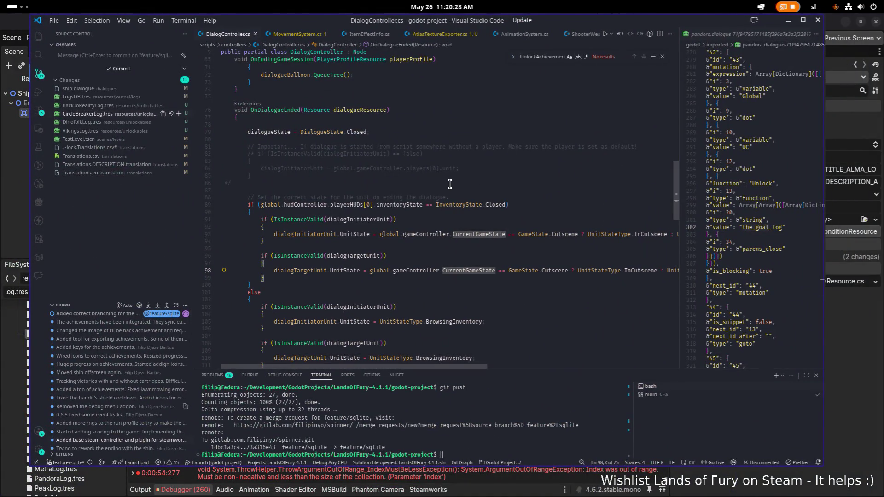
click(398, 206)
click(468, 223)
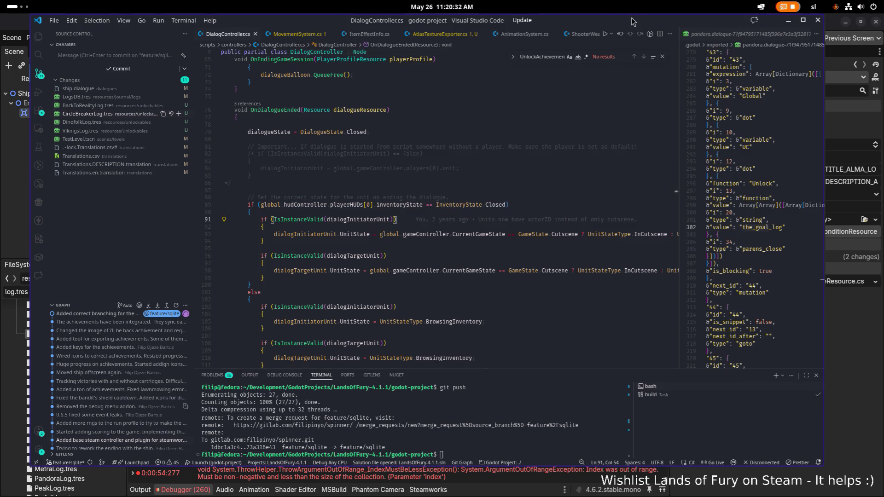
click(788, 20)
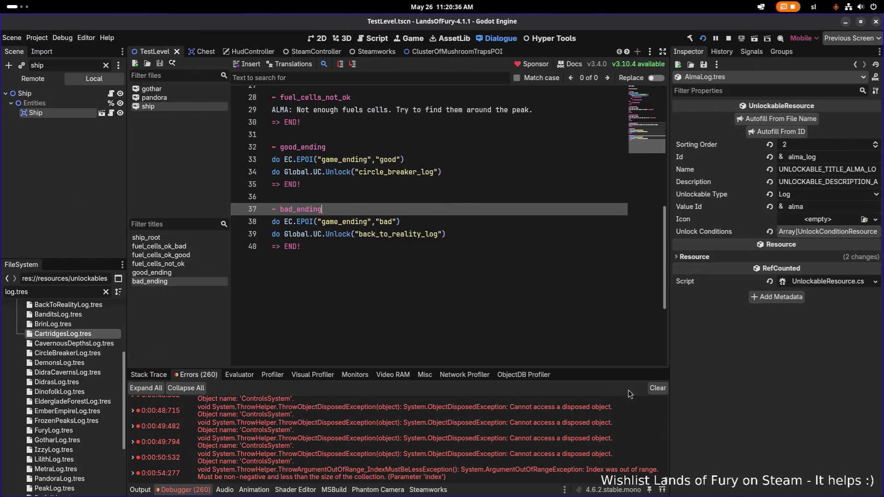
Clear the debugger errors and restart the game from the game over screen
click(658, 388)
key(alt+Tab)
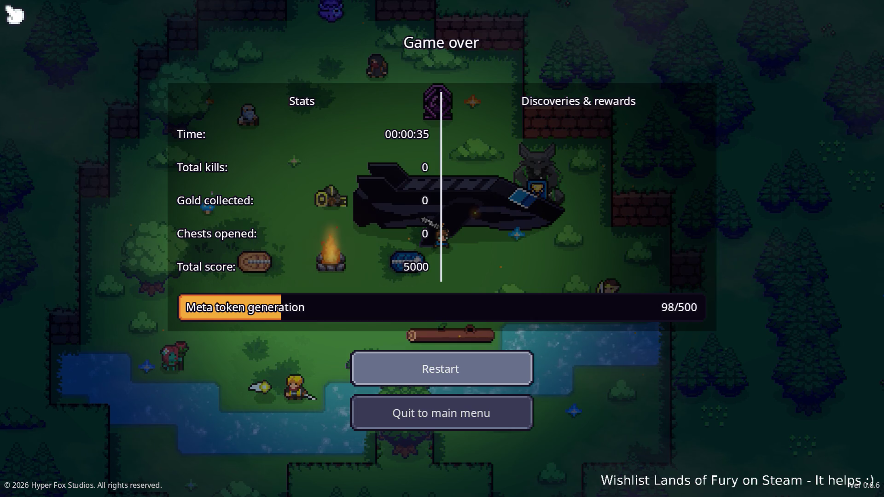
key(Return)
key(alt+Tab)
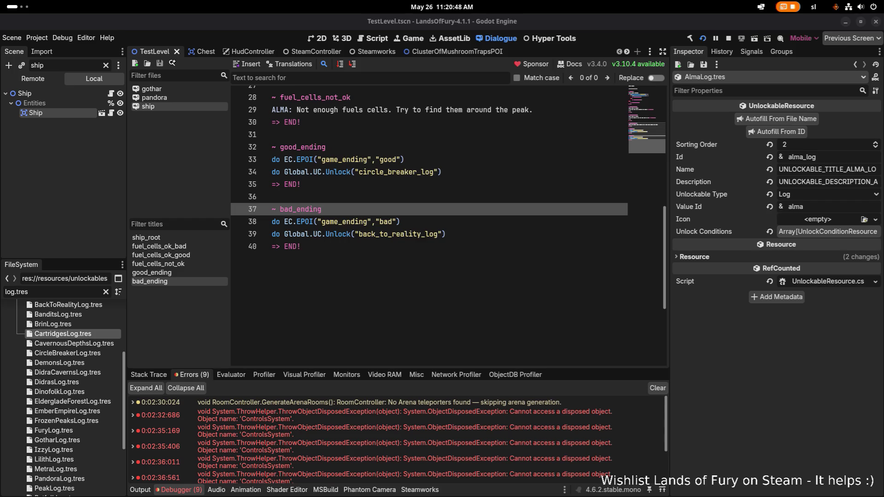
Clear again, read the single index-out-of-range error, then review OnDialogueEnded's inventory-state check in VS Code
click(658, 387)
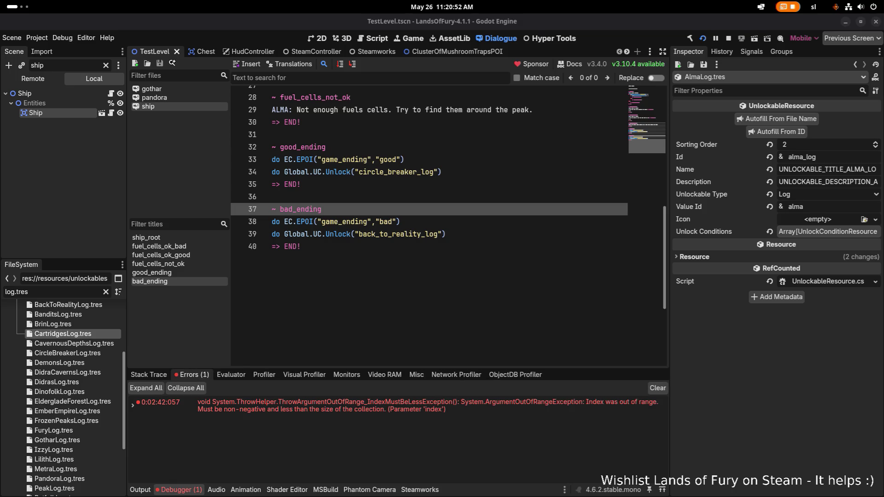
mouse_move(512, 403)
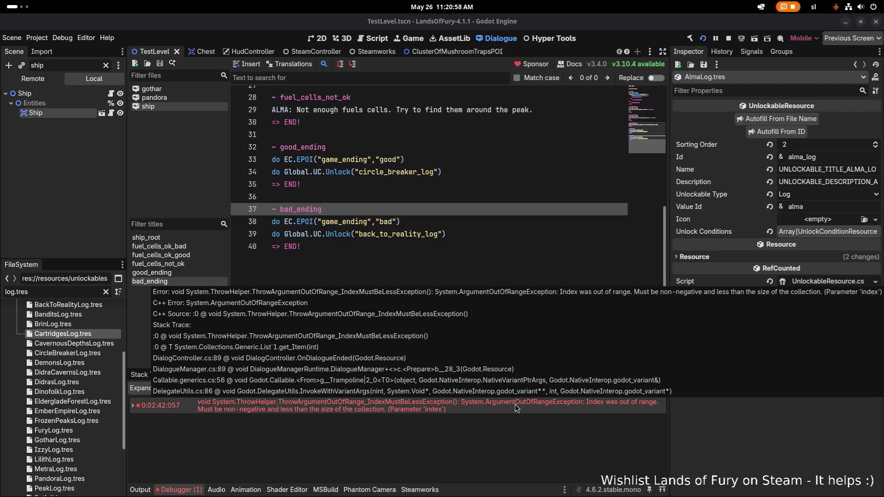
key(alt+Tab)
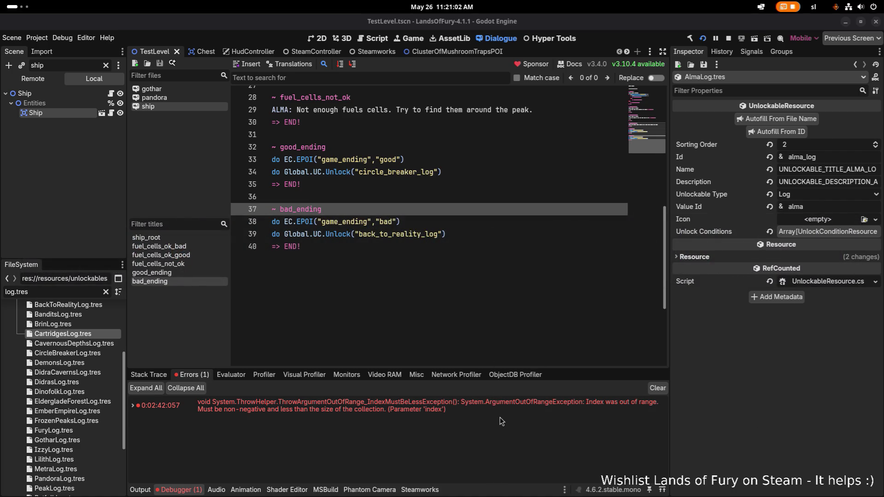
key(alt+Tab)
click(465, 227)
click(487, 199)
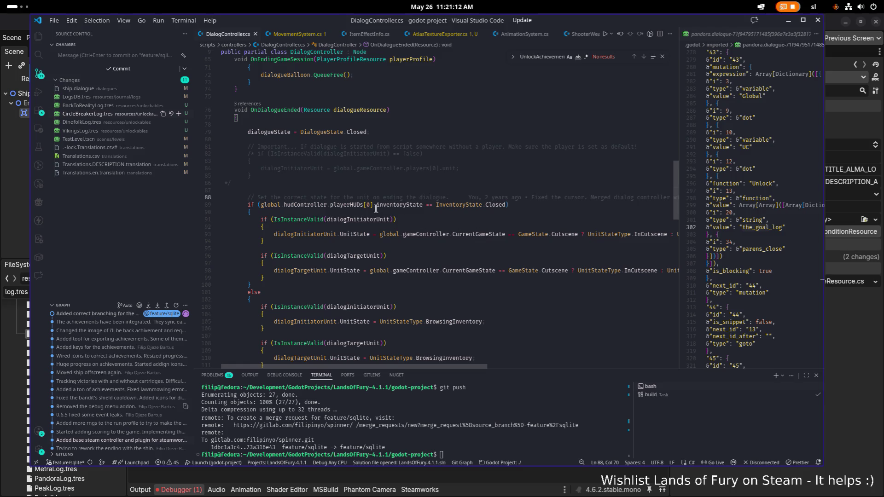
Check inventoryState on lines 86–93, widen the pandora dialogue pane, and return to Godot
mouse_move(383, 209)
click(376, 234)
mouse_move(679, 185)
mouse_down()
mouse_move(593, 179)
mouse_move(600, 181)
mouse_up()
click(555, 181)
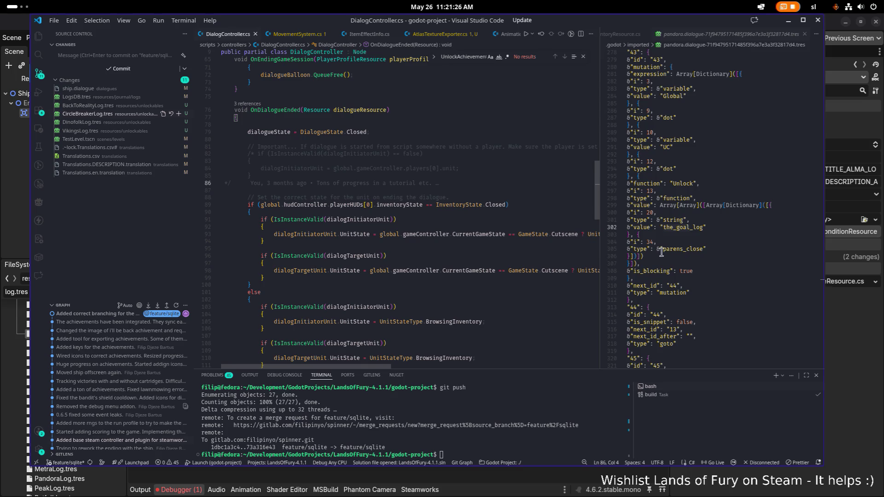
click(869, 354)
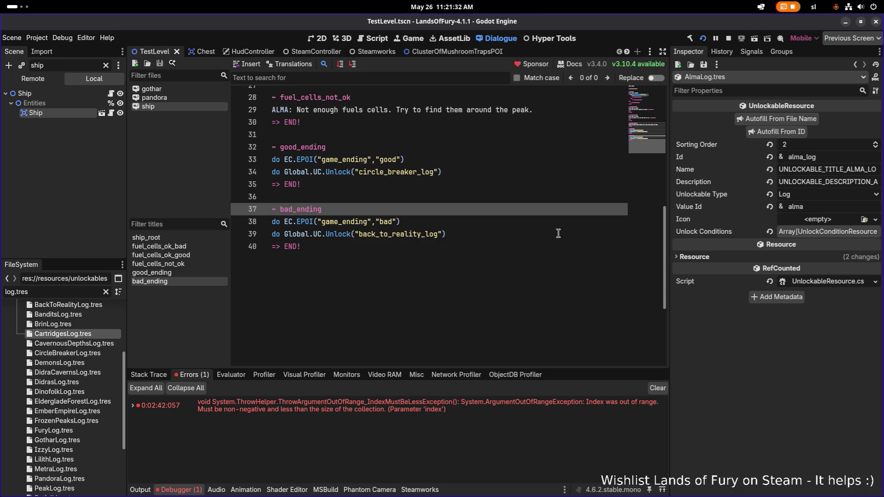
Move the back_to_reality_log and circle_breaker_log Unlock lines above their EC.EPOI calls, save ship.dialogue, and run the project
click(506, 234)
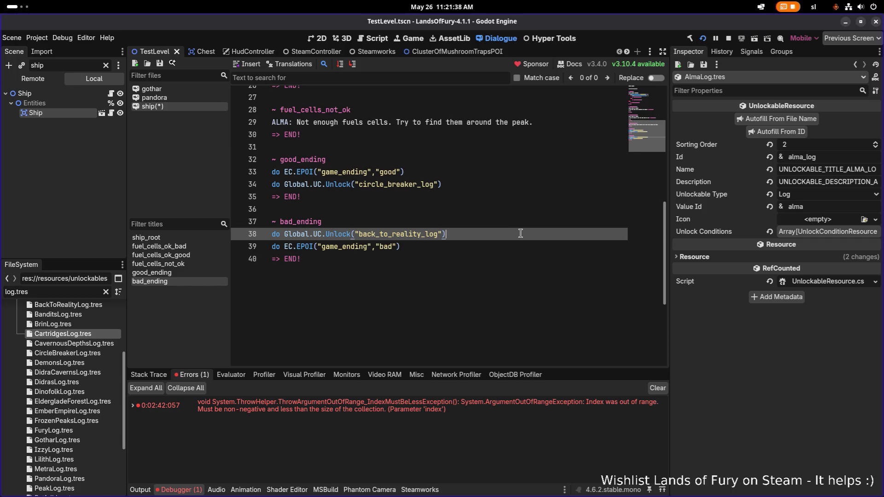
key(alt+Up)
key(Up)
key(Up)
key(Up)
key(alt+Up)
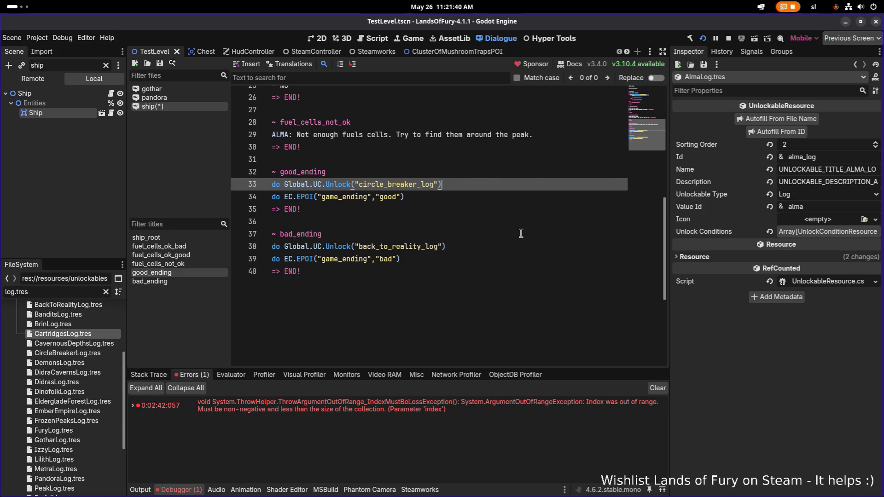
key(ctrl+s)
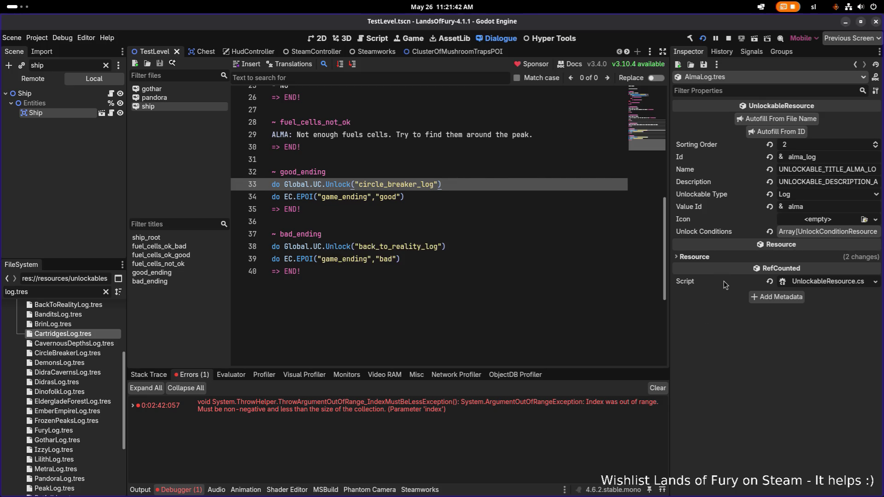
click(701, 40)
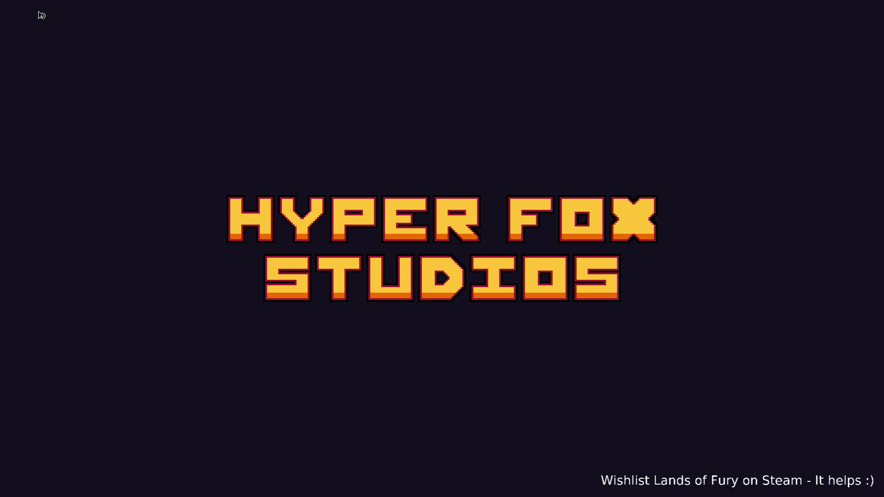
Load the first Max profile, walk to the ship, and advance through ALMA's dialogue
key(XF86AudioRaiseVolume)
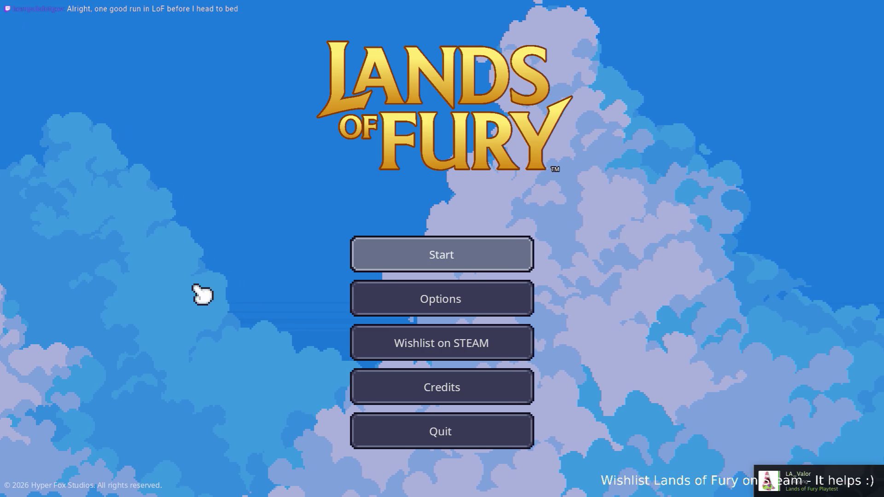
click(368, 259)
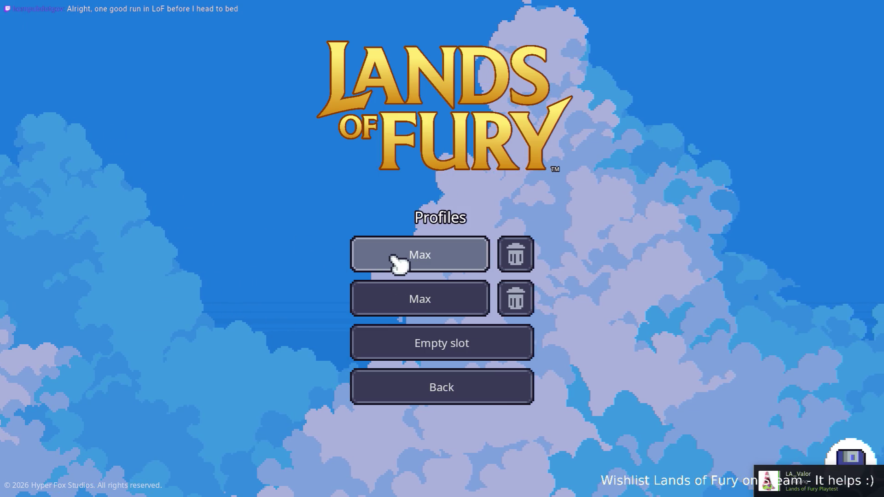
click(393, 259)
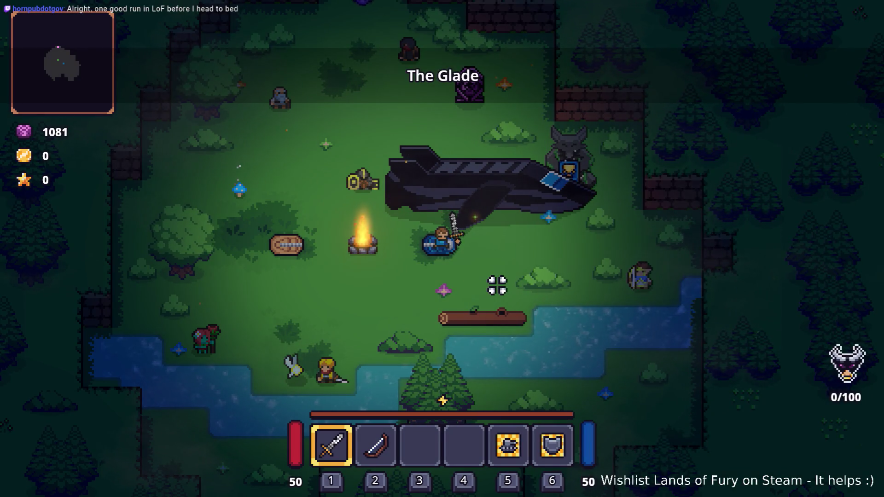
key(w)
key(d)
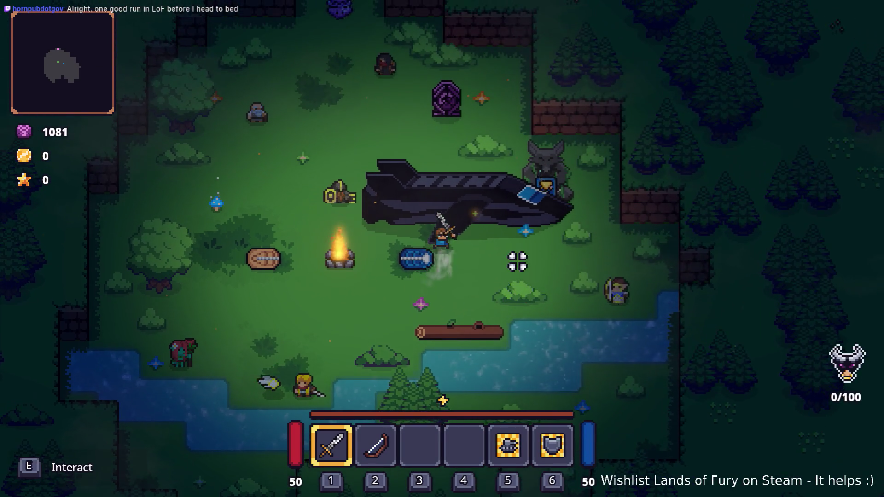
click(551, 260)
click(548, 258)
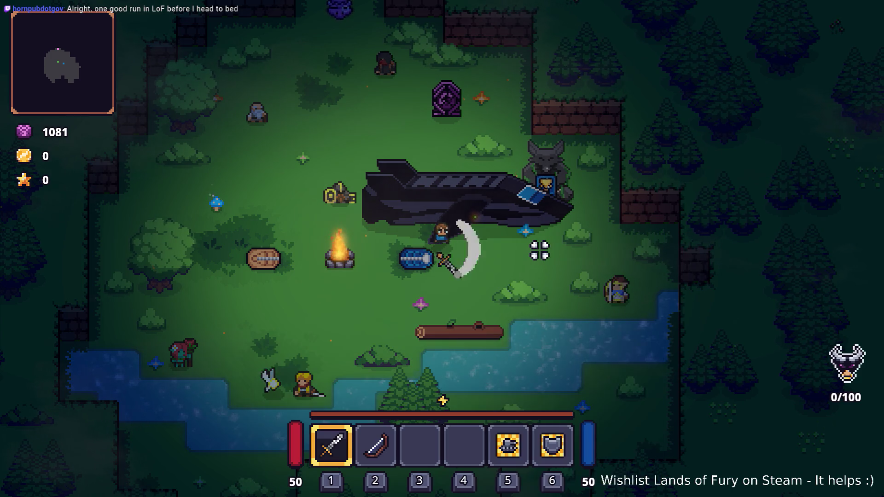
Add two fuel cells with Player.AddItem(fuel_cell,1) in the developer console
key(s)
key(grave)
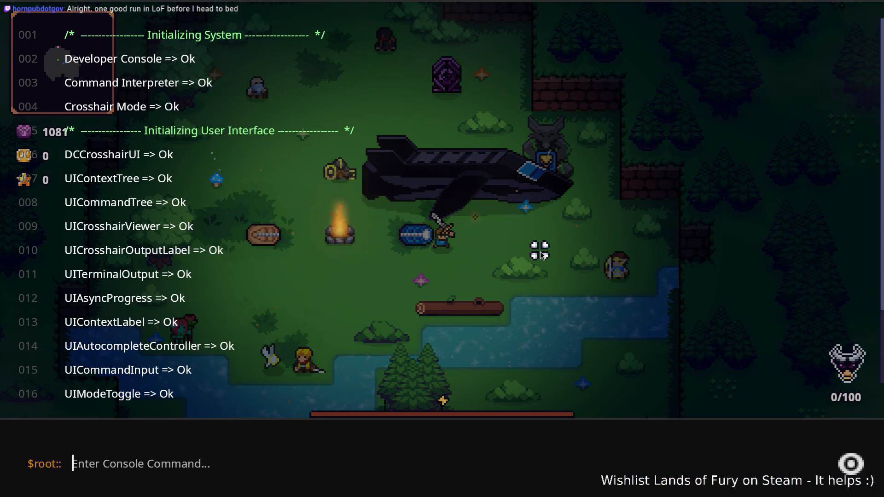
text(Player.AddItem()
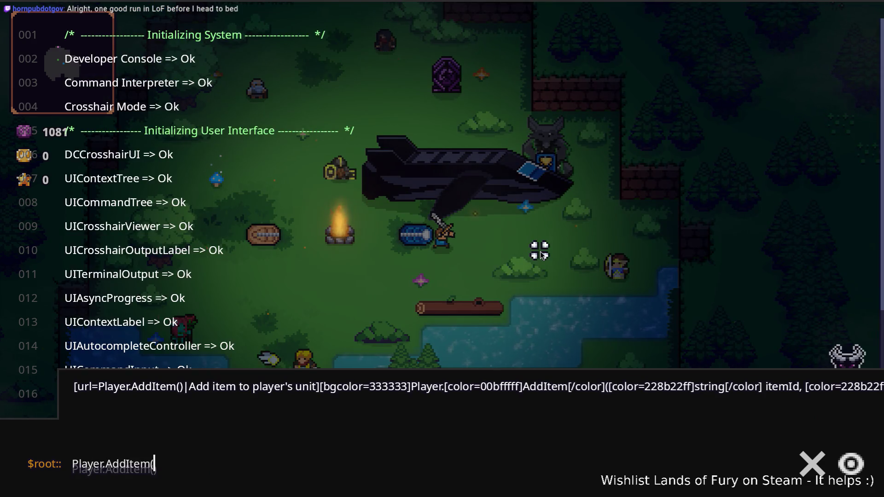
text(fuel_cell,1)
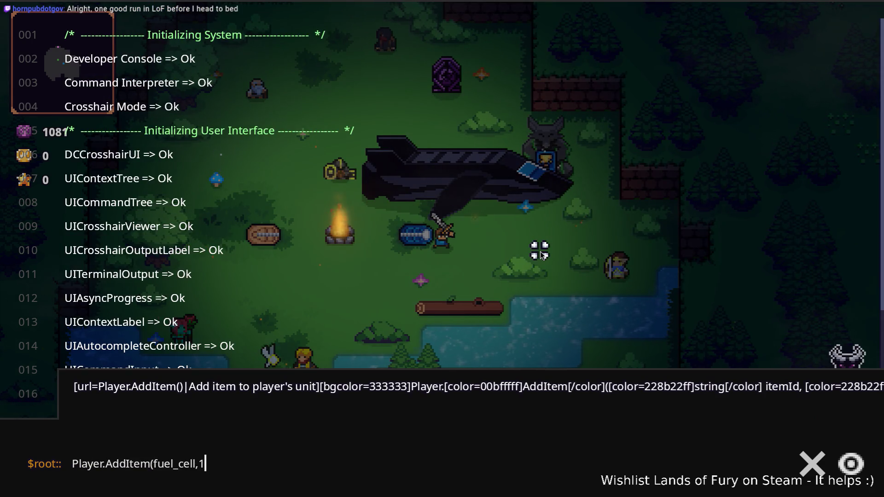
key(Return)
key(grave)
key(grave)
key(grave)
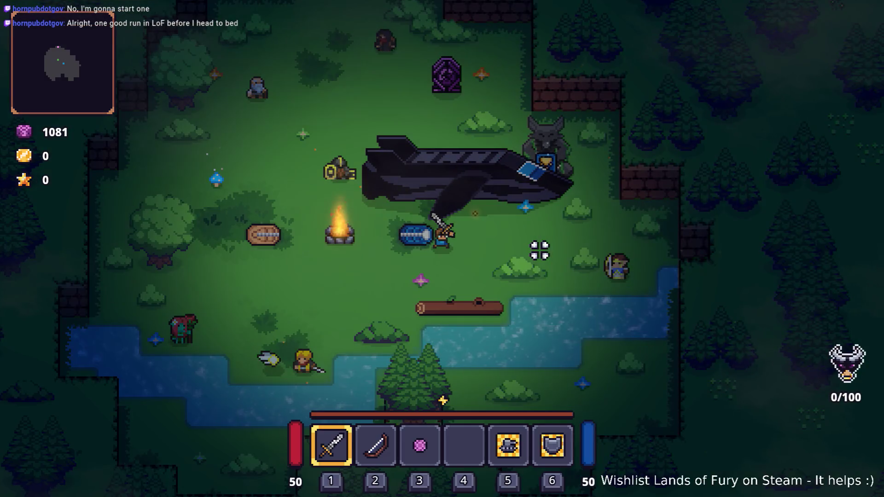
key(grave)
key(Up)
key(Return)
key(grave)
key(grave)
key(grave)
key(grave)
key(grave)
Check the inventory for the fuel cell, accept leaving with ALMA, and close the game after Game over
key(i)
key(i)
key(e)
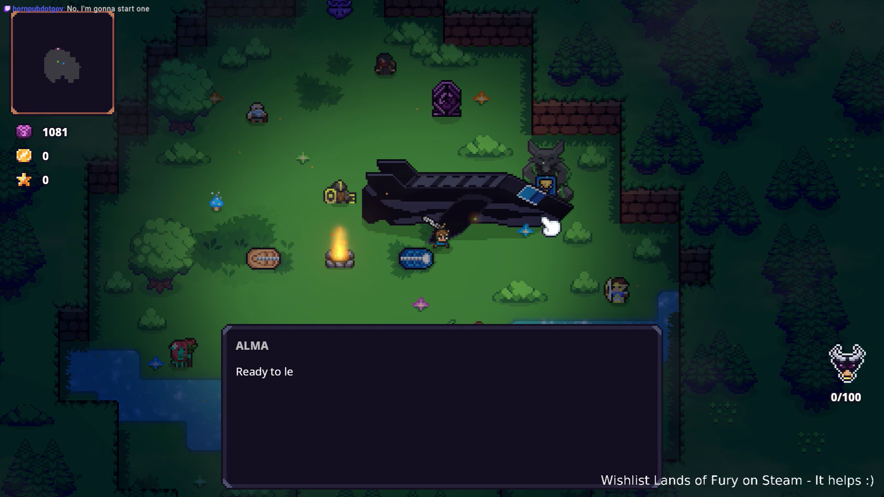
key(e)
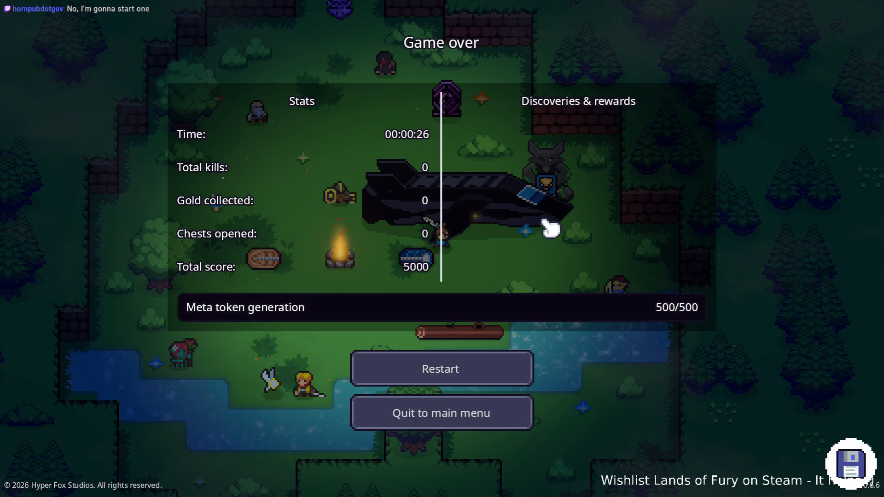
key(F8)
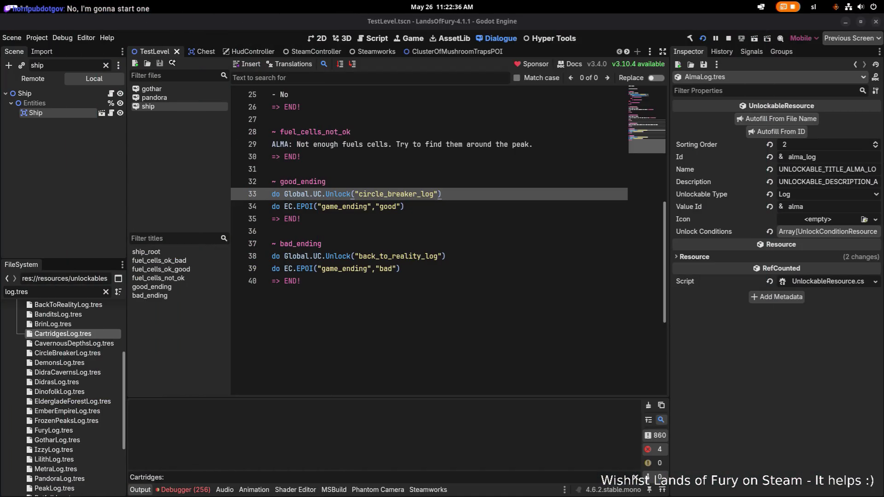
Inspect the index error in the debugger and clear the error list
scroll(246, 441, down, 10)
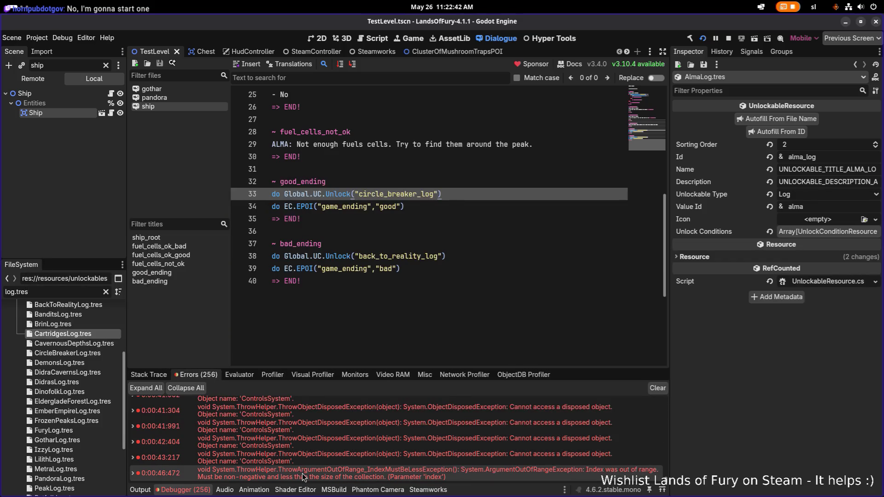
mouse_move(302, 475)
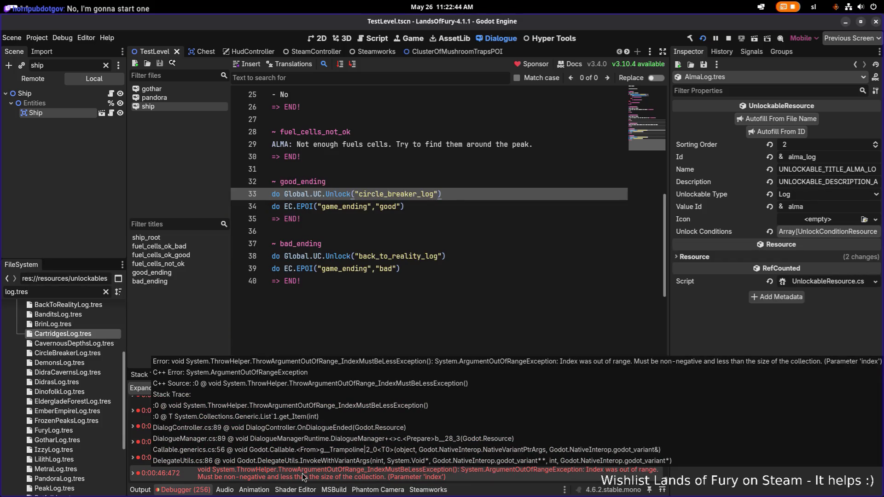
click(663, 392)
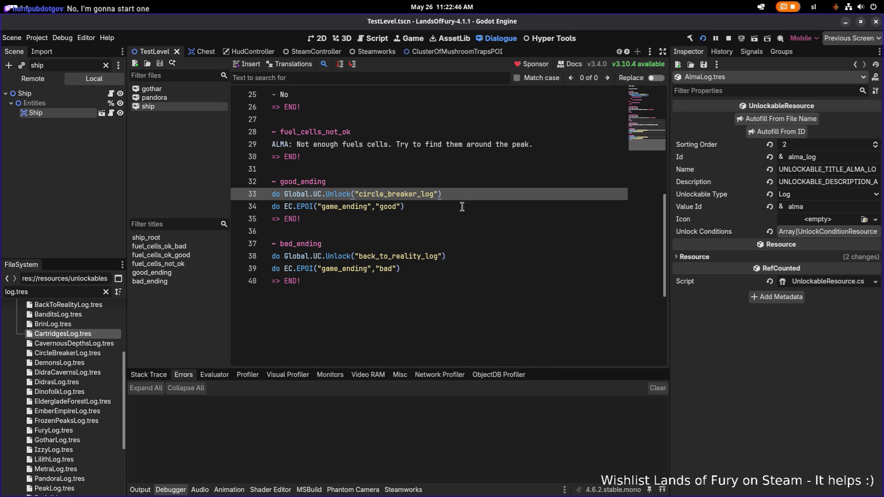
Move the circle_breaker_log and back_to_reality_log Unlock lines below their EPOI calls and save
click(511, 202)
click(512, 197)
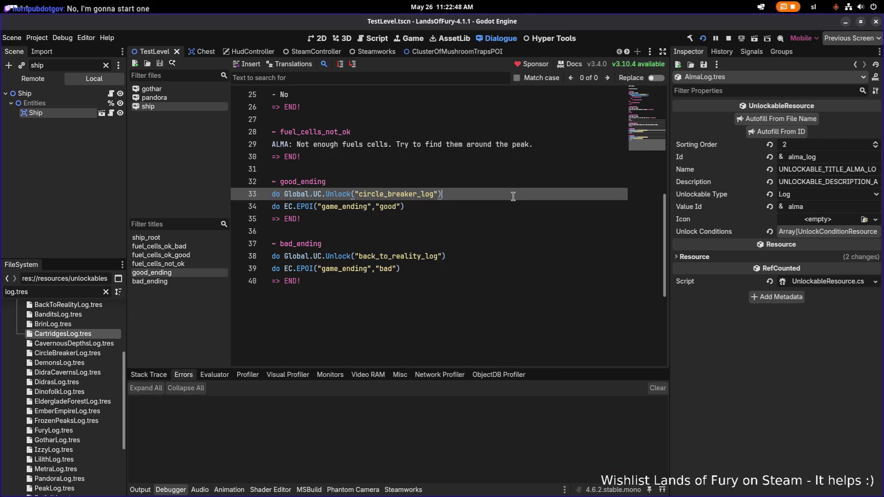
key(alt+Down)
key(Down)
key(Down)
key(Down)
key(alt+Down)
key(ctrl+s)
Stop the running game and switch away from Godot with Alt+Tab
click(444, 220)
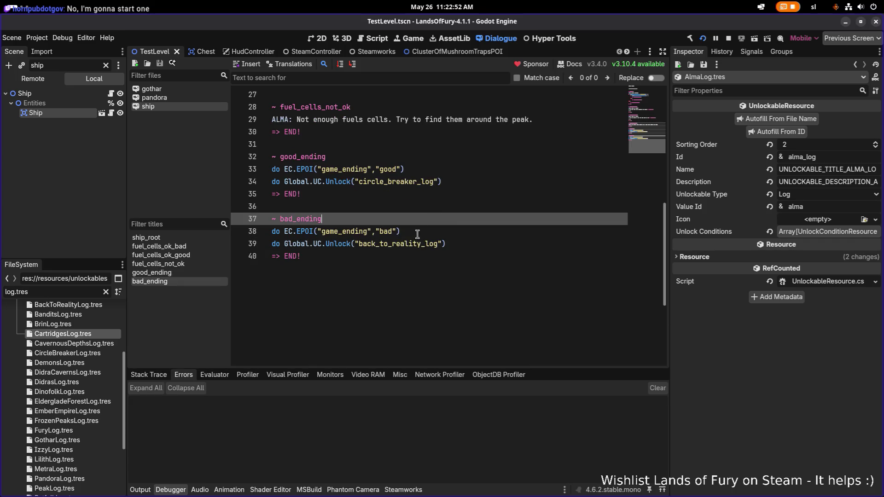
key(alt+Tab)
click(728, 39)
click(374, 254)
key(alt+Tab)
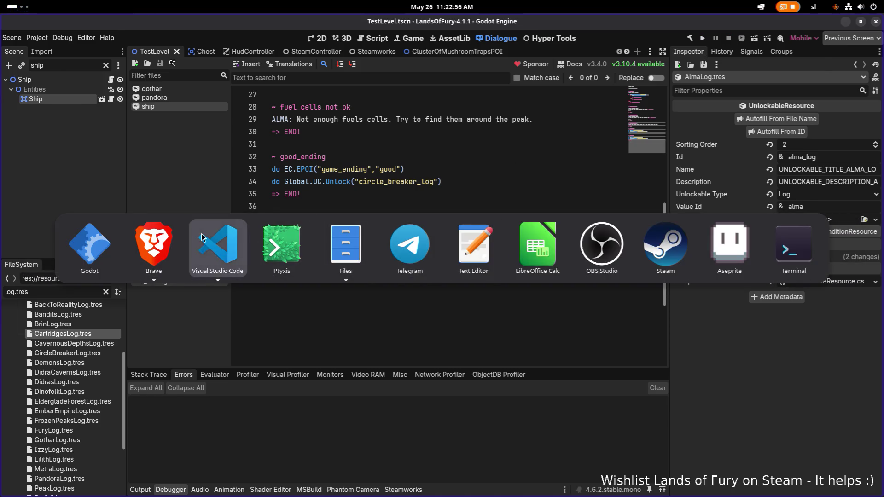
Maximize VS Code and go to the playerHUDs definition from OnDialogueEnded in DialogController.cs
click(201, 237)
double_click(545, 42)
click(443, 164)
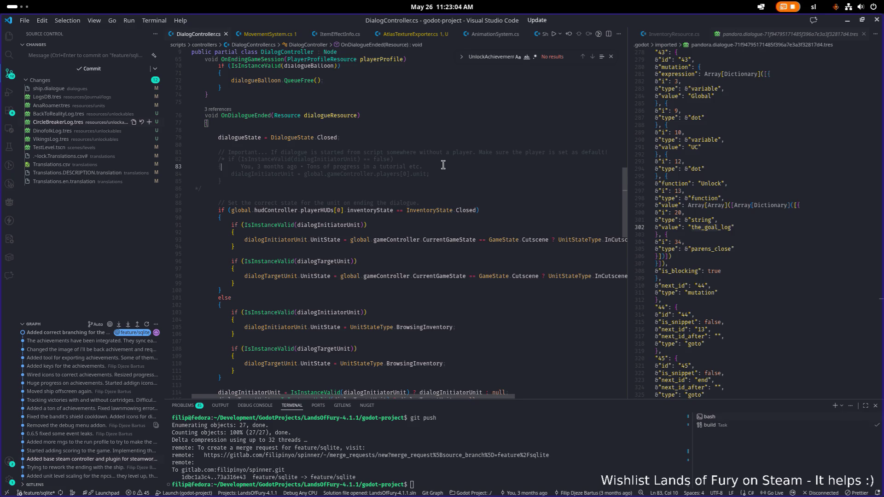
ctrl+click(322, 210)
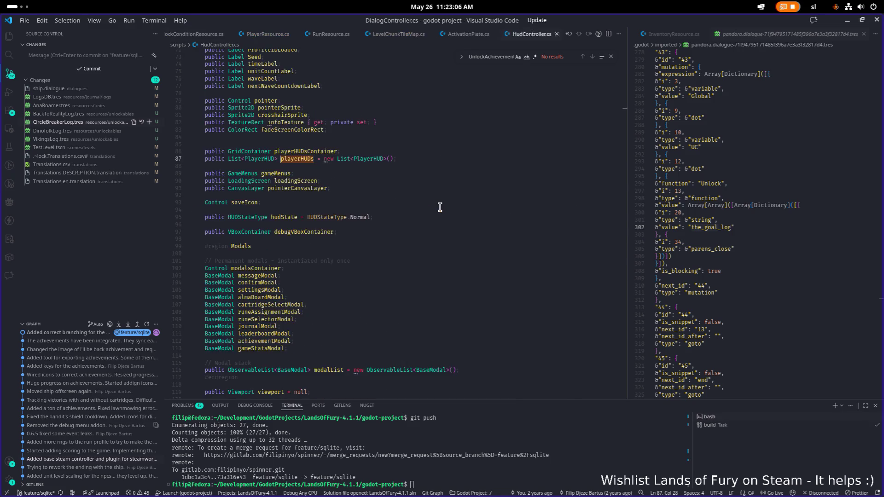
Search playerHUDs to reach the playerHUDs.Add line in HudController.cs's CreatePlayerHUD method
double_click(299, 229)
key(ctrl+f)
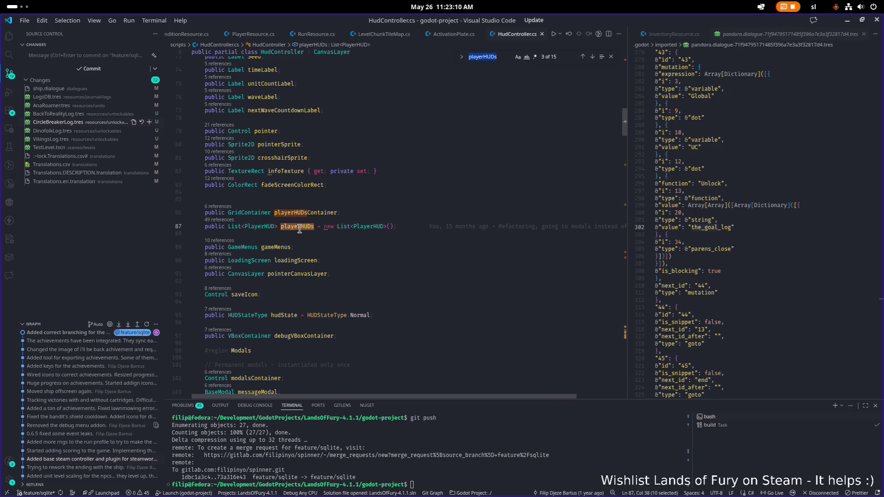
text(.)
key(Return)
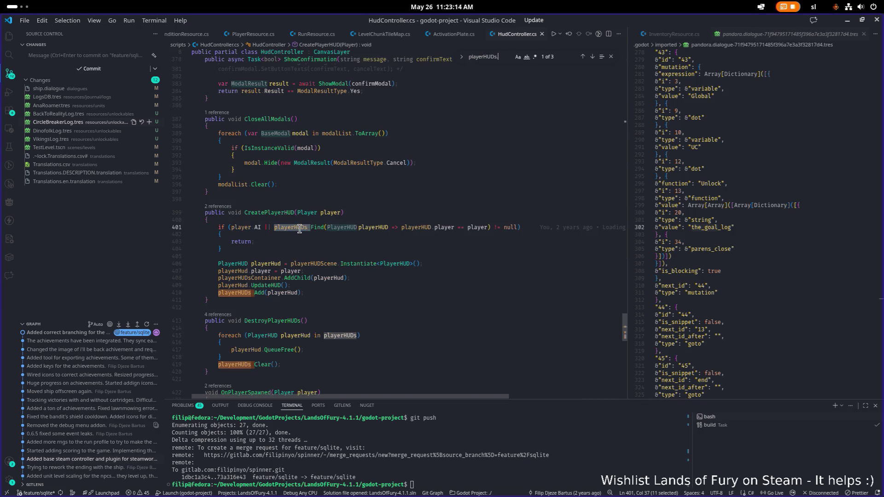
click(302, 321)
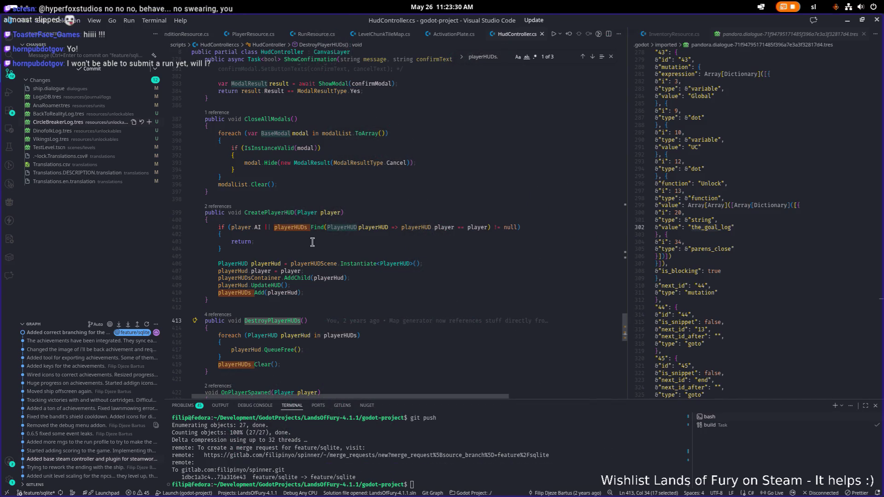
click(387, 292)
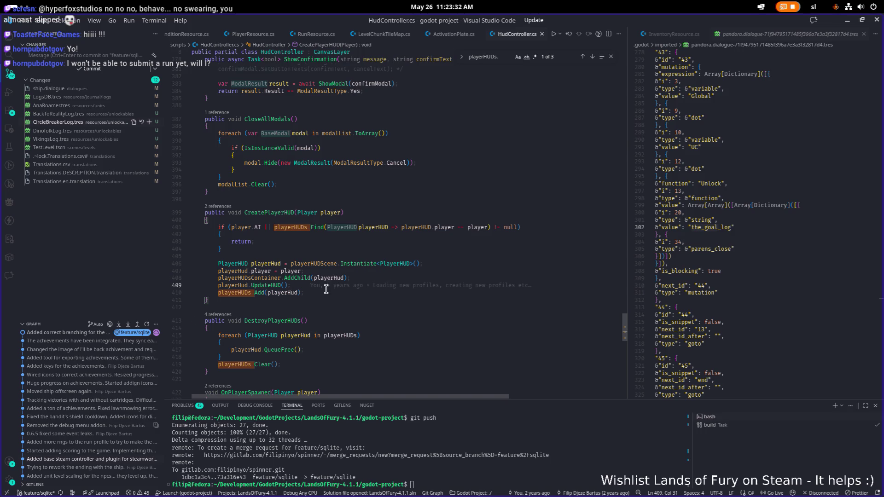
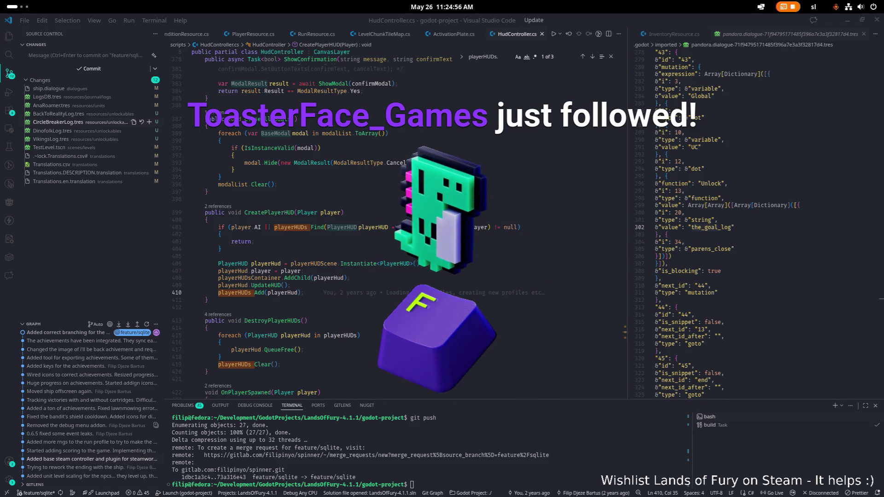
Select DestroyPlayerHUDs on line 413 of HudController.cs and search the whole project for it
key(alt+Tab)
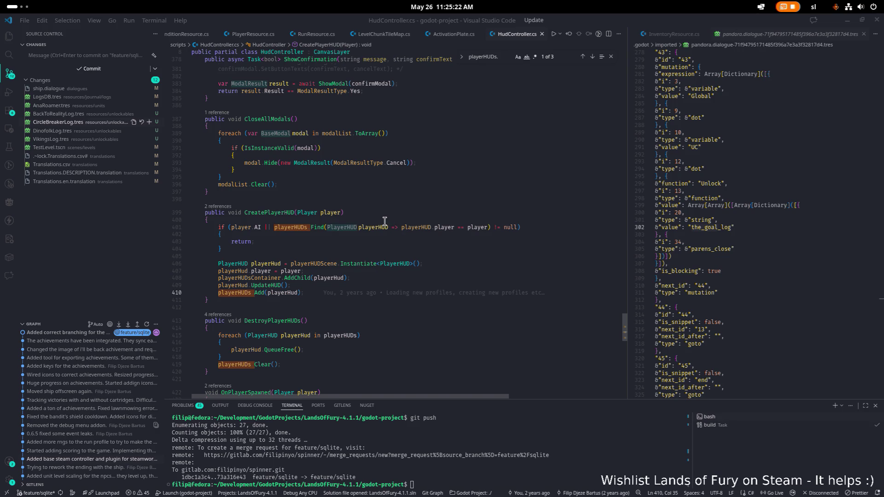
click(470, 191)
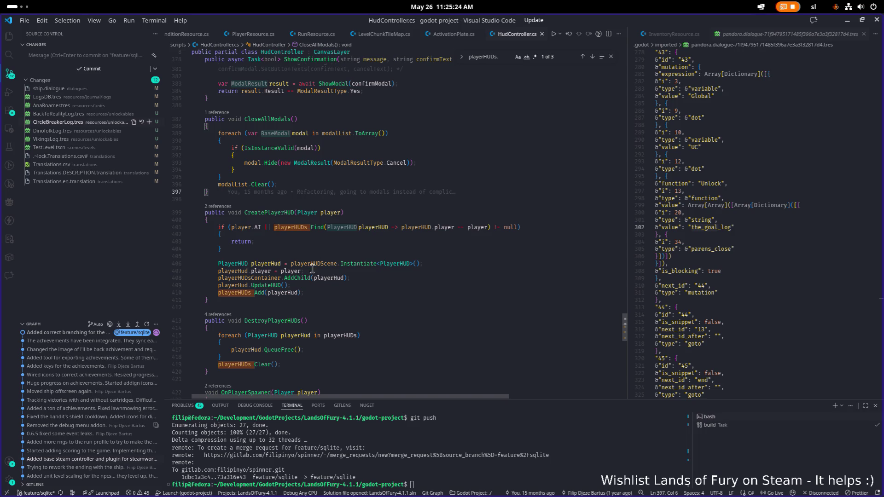
double_click(279, 321)
key(ctrl+shift+f)
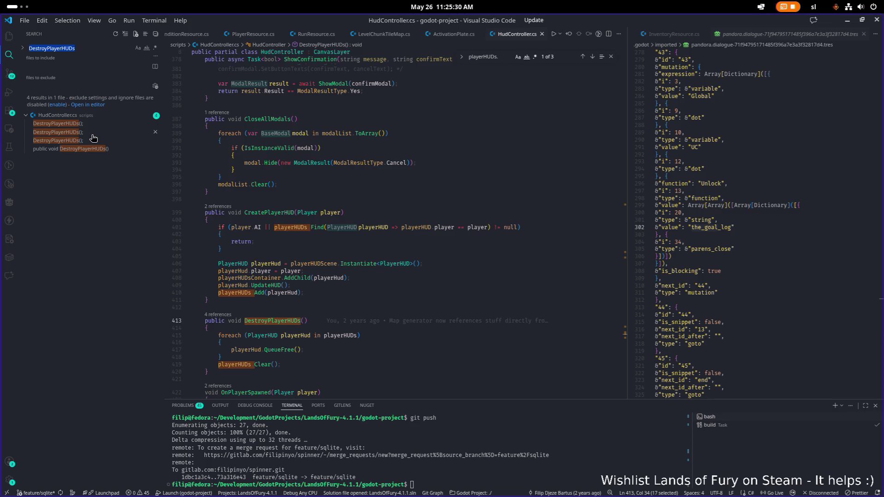
Follow the search results to the DestroyPlayerHUDs call in OnSceneLoadingStarted and check line 202's last commit
click(83, 148)
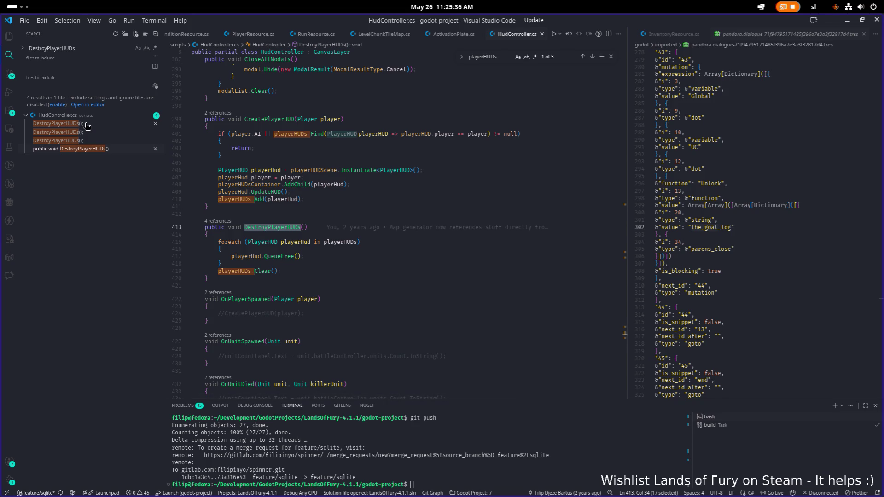
click(87, 125)
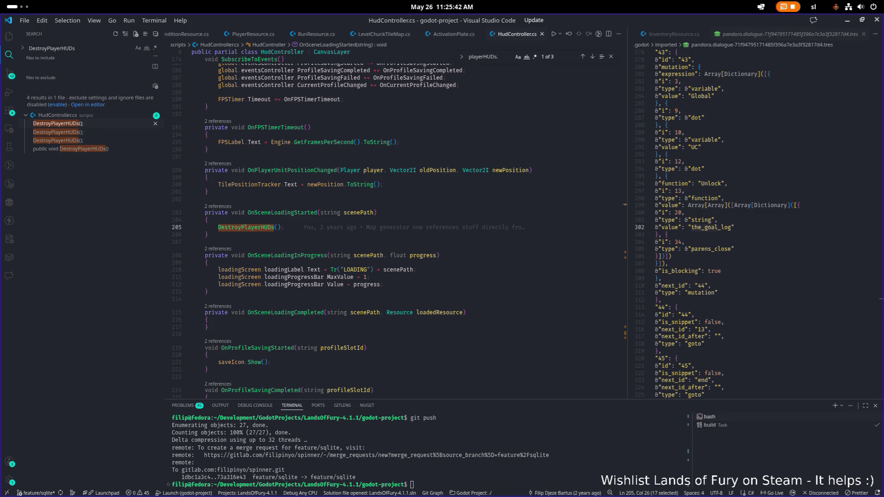
click(369, 198)
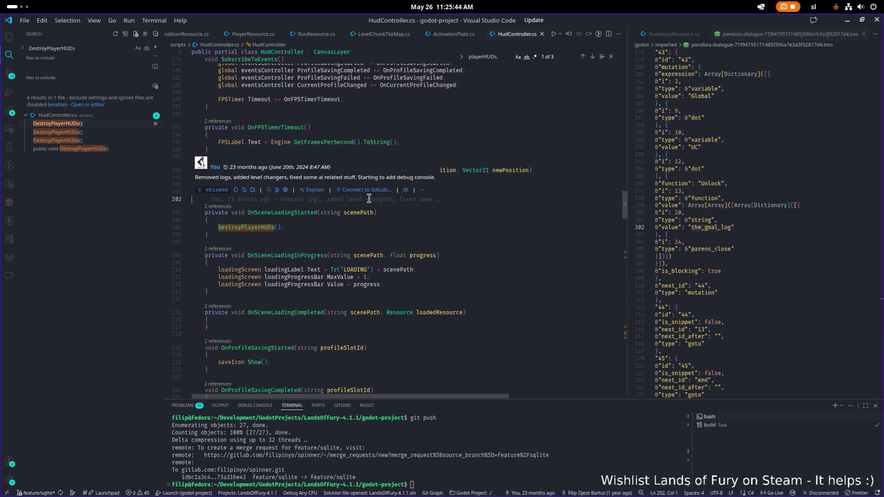
Add a breakpoint on the DestroyPlayerHUDs() call at line 205
double_click(245, 227)
key(ctrl+shift+f)
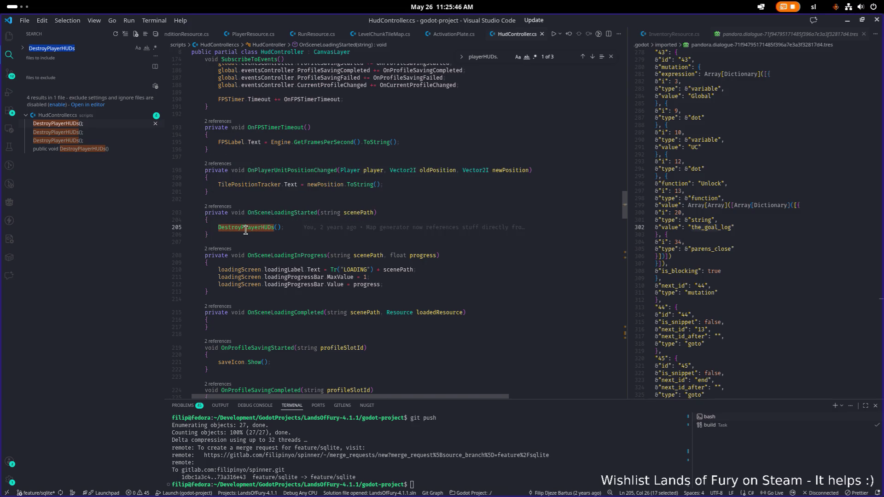
mouse_move(308, 213)
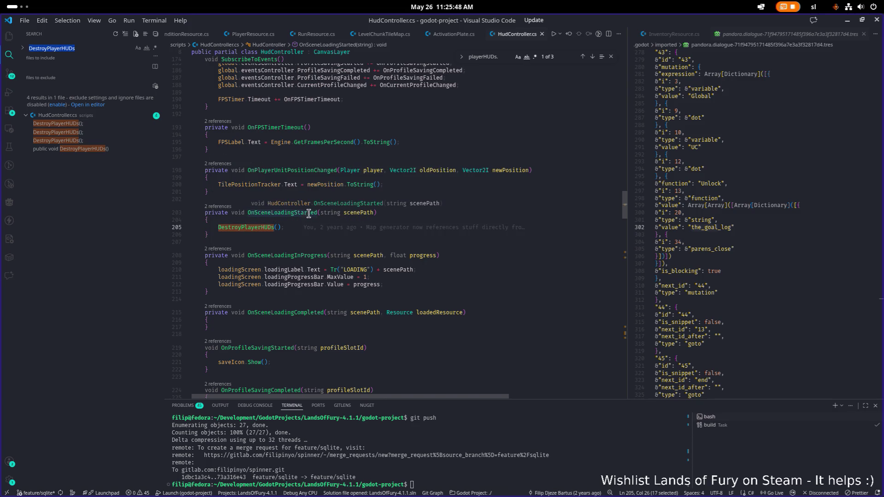
click(169, 228)
click(192, 255)
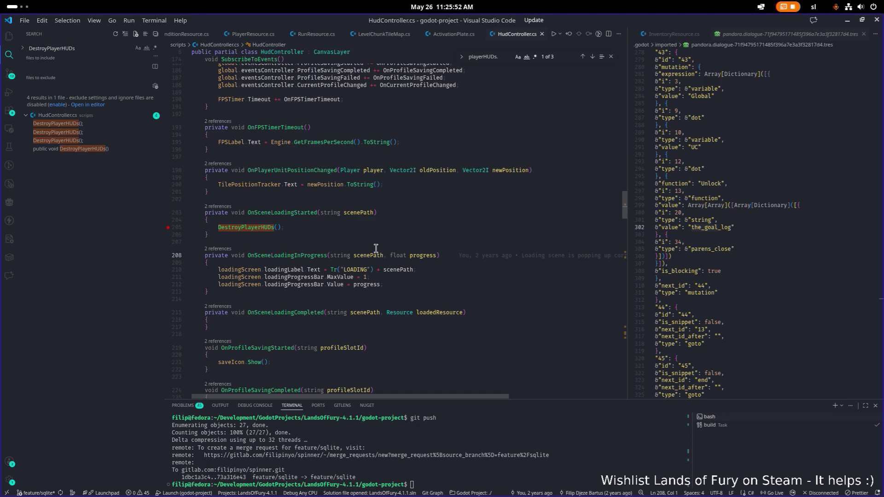
Open DialogController.cs through a file-name search for 'dialogco'
key(ctrl+shift+o)
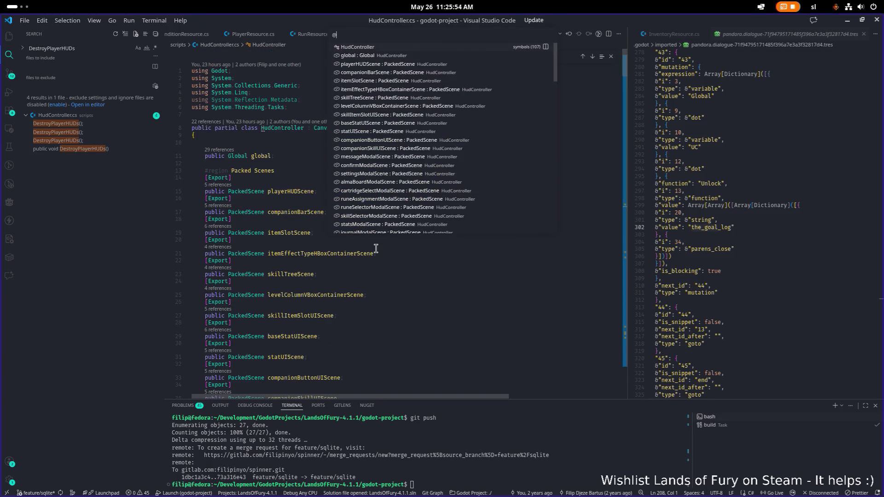
key(BackSpace)
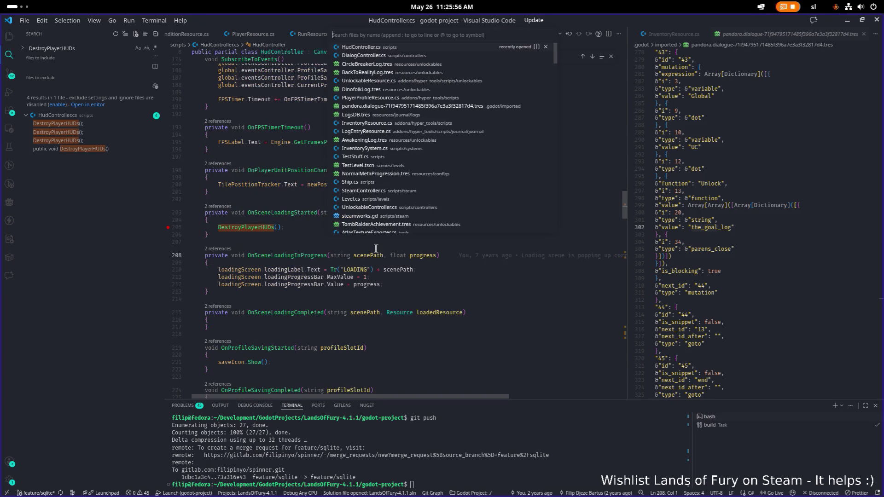
text(di)
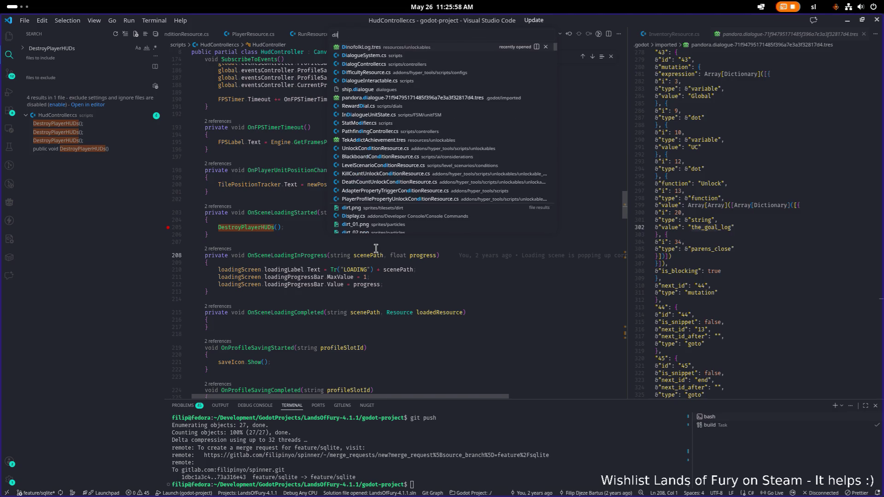
text(la)
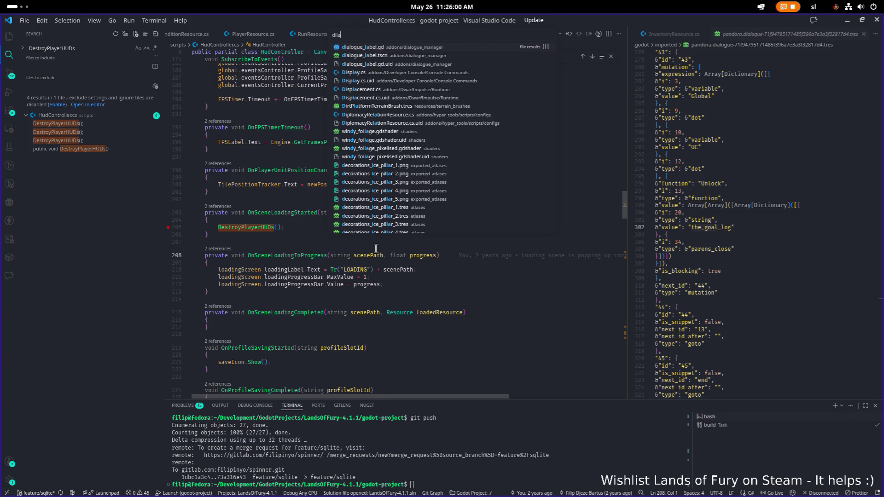
text(ogucon)
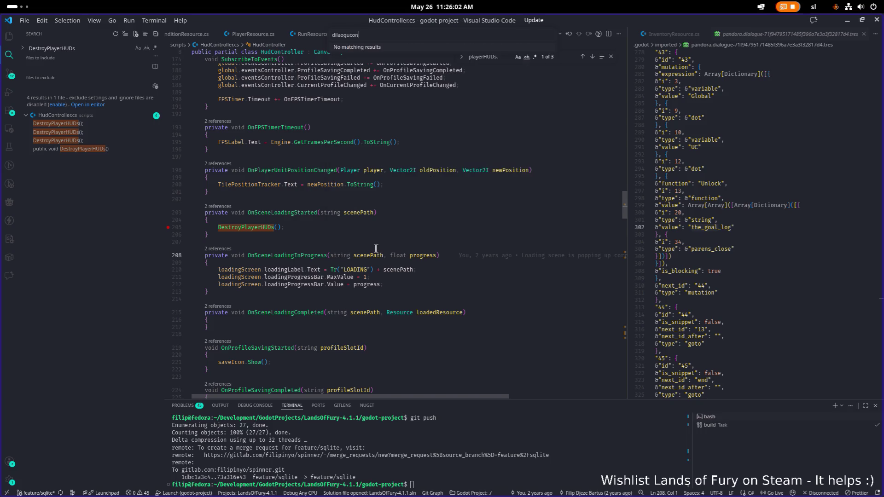
key(BackSpace)
key(BackSpace)
key(BackSpace)
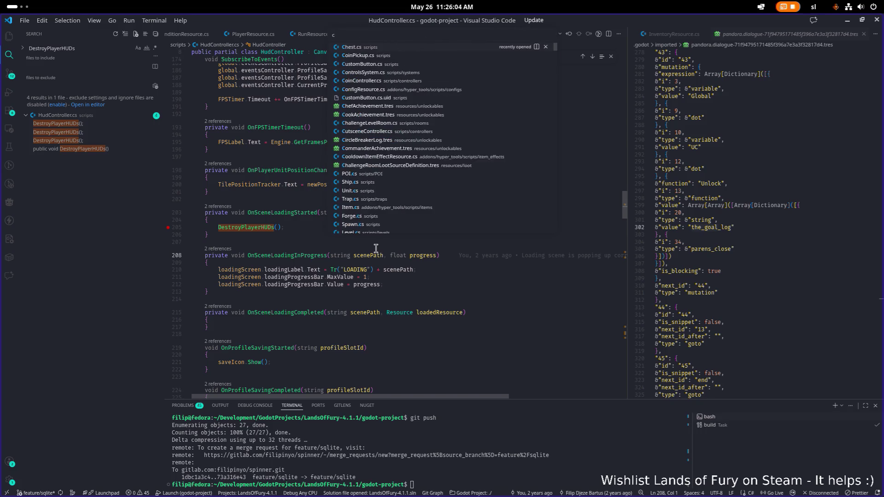
text(dicon)
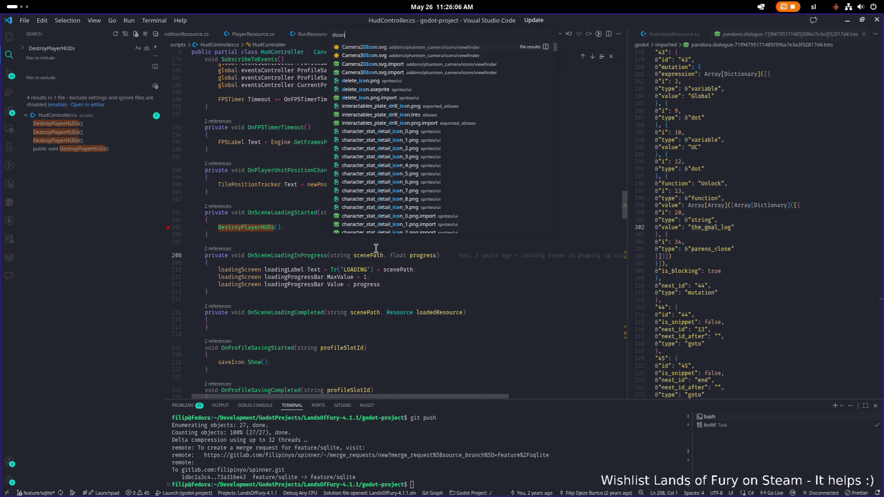
key(BackSpace)
key(BackSpace)
key(BackSpace)
text(alogco)
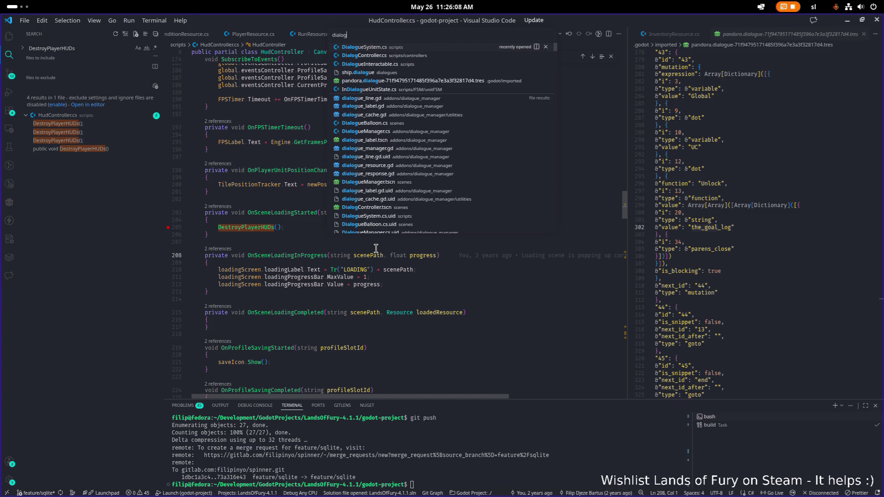
key(Return)
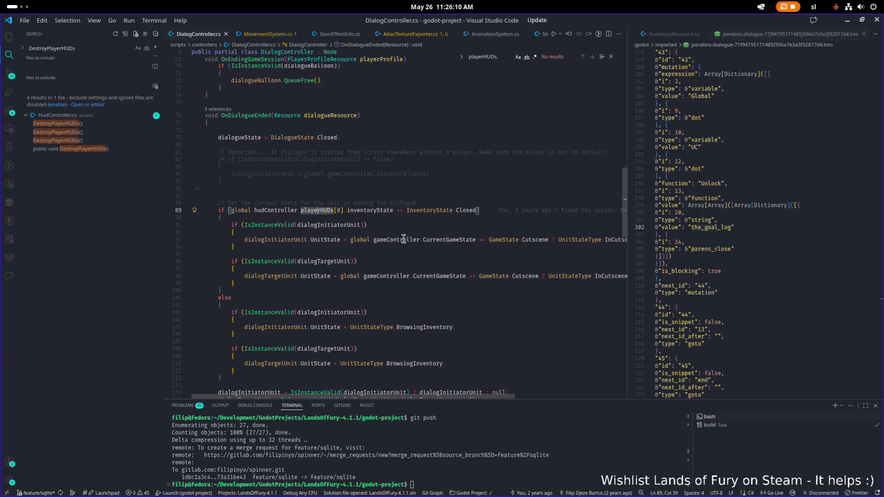
Set a breakpoint on line 89's playerHUDs inventory-state check and view line 100's last commit
click(168, 210)
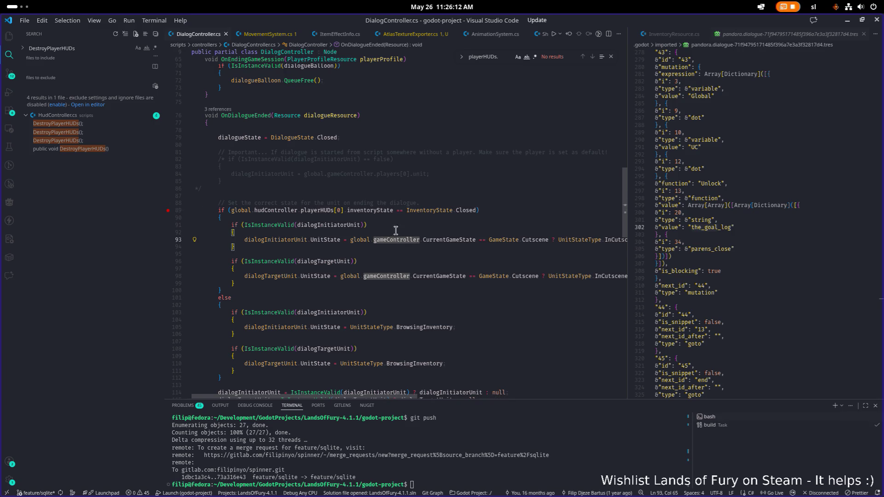
click(415, 233)
click(388, 290)
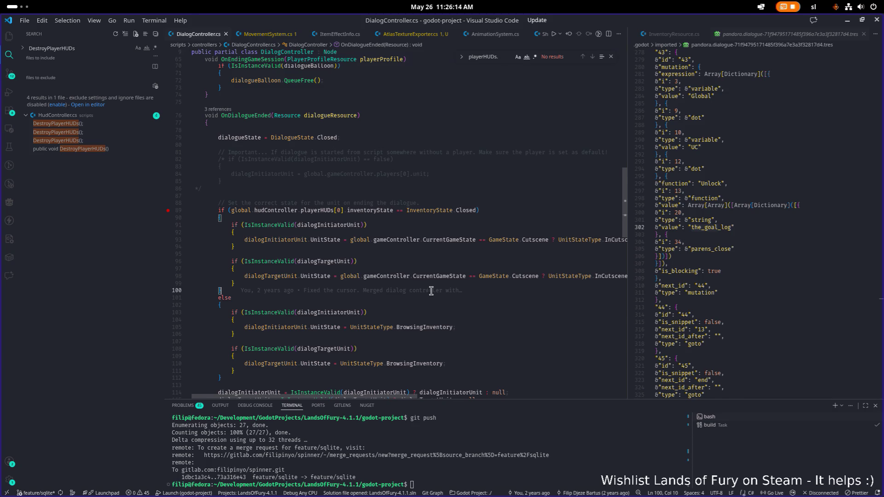
mouse_move(432, 292)
Dismiss the commit details card and launch the game under the debugger with F5
key(alt+Tab)
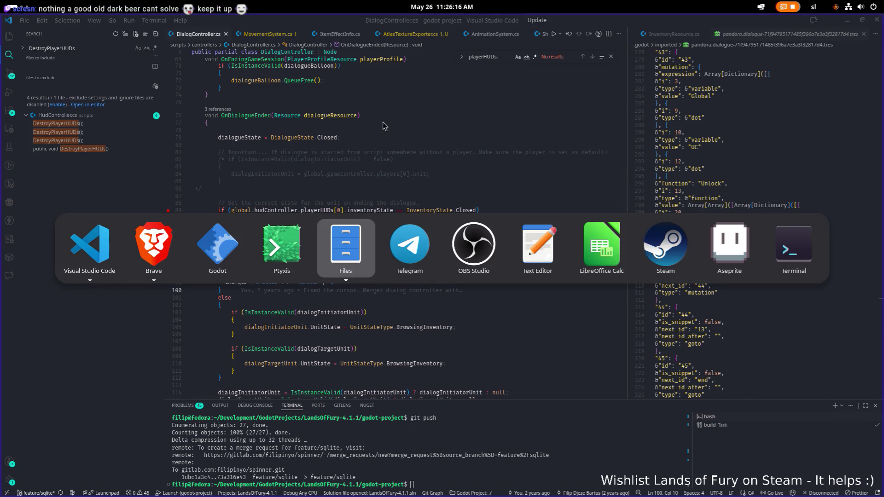
key(Escape)
click(487, 187)
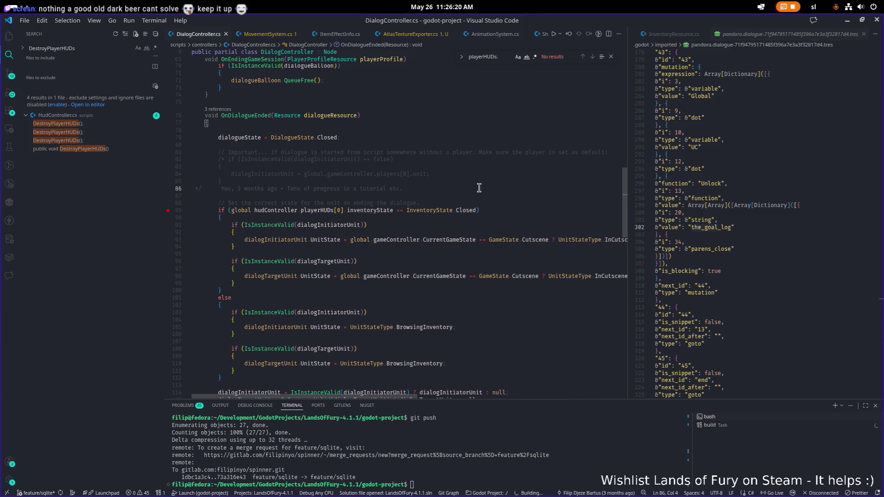
key(F5)
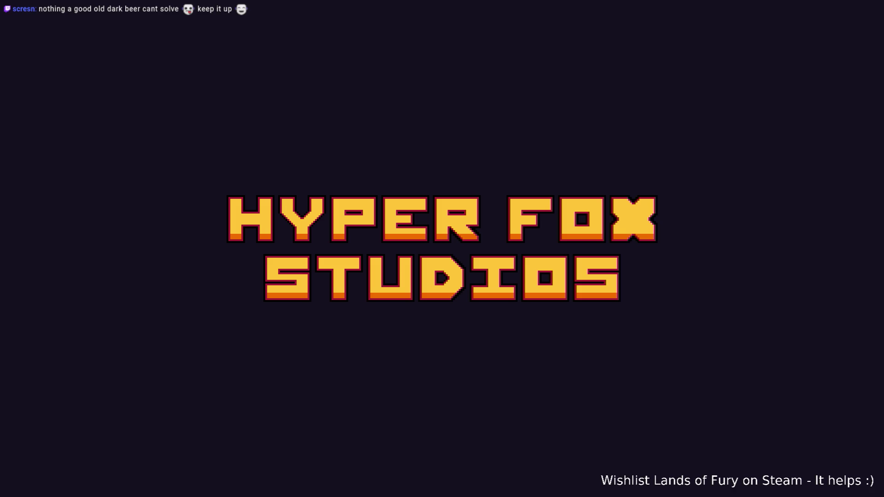
Start from the title screen, resume past the breakpoint, and bring the LandsOfFury-4.1.1 window forward
key(Return)
key(Return)
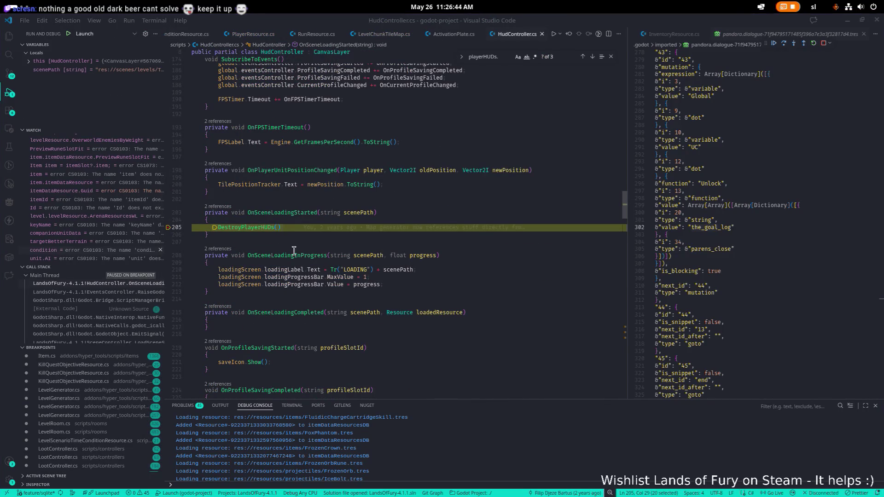
click(774, 44)
key(alt+Tab)
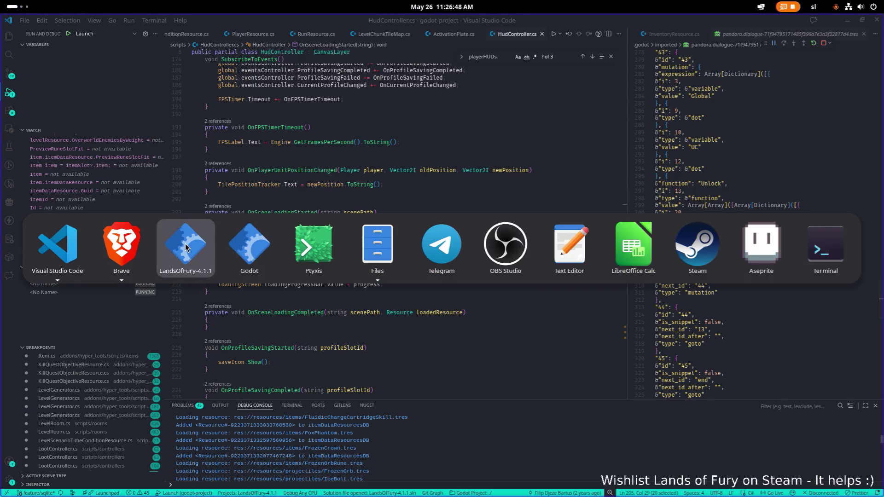
click(185, 247)
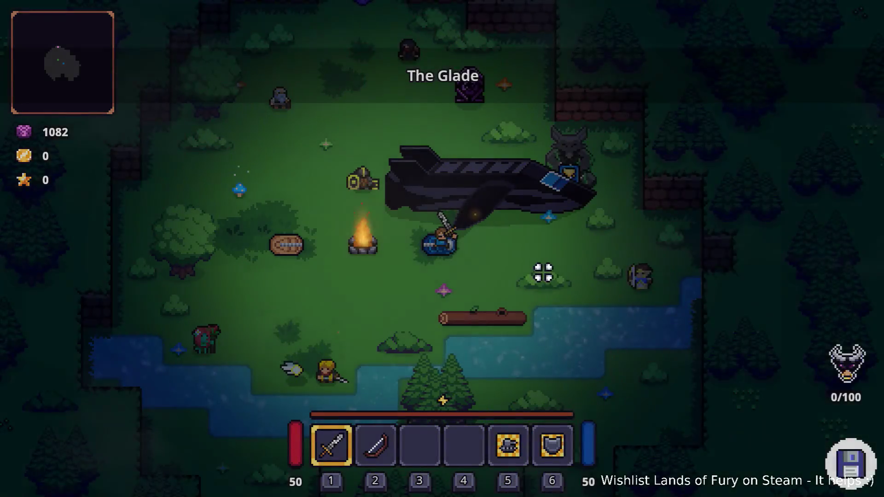
Run Player.AddItem(fuel_cell,1) four times in the developer console, then close it
key(grave)
text(Playe)
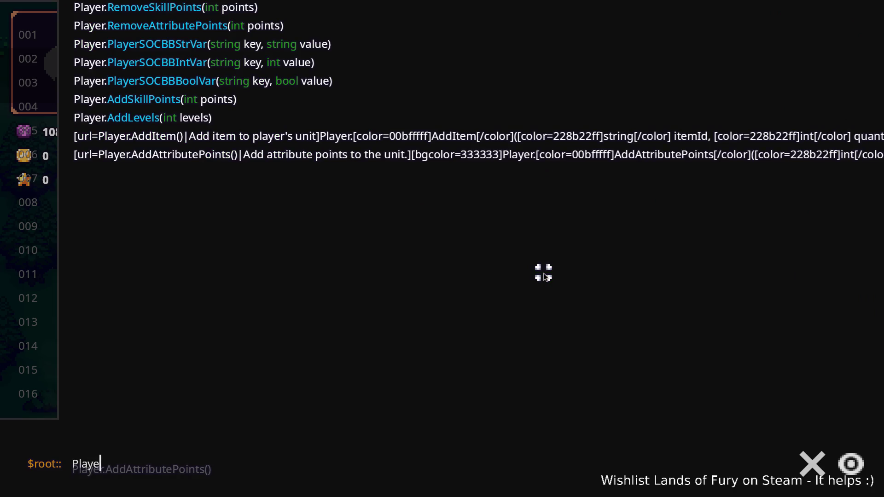
text(r.AddItem)
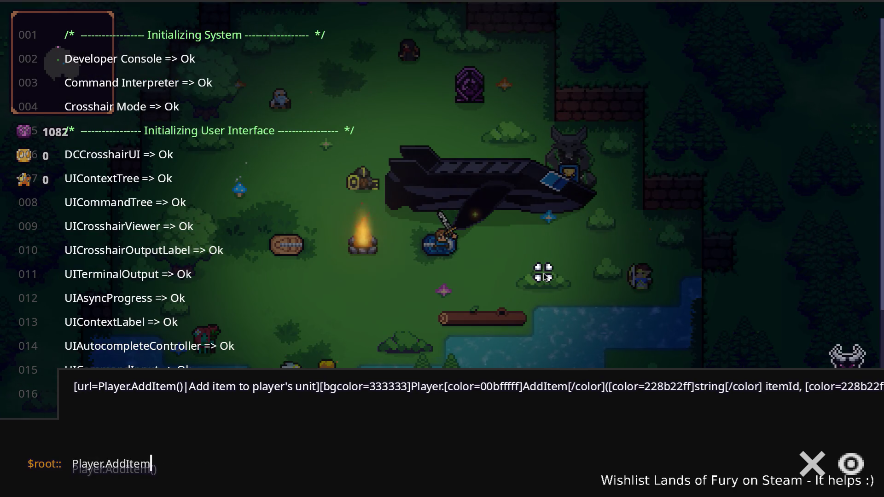
text((fuel_cell,1)
key(Return)
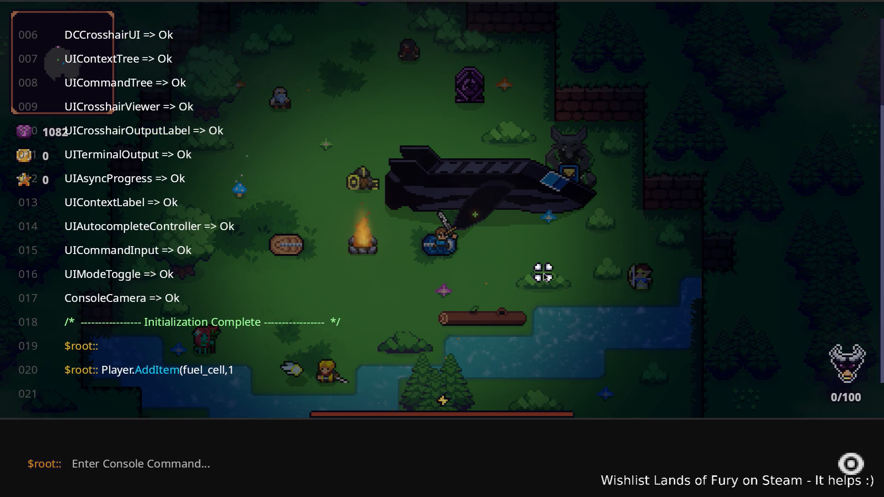
key(Up)
key(Return)
key(Up)
key(Return)
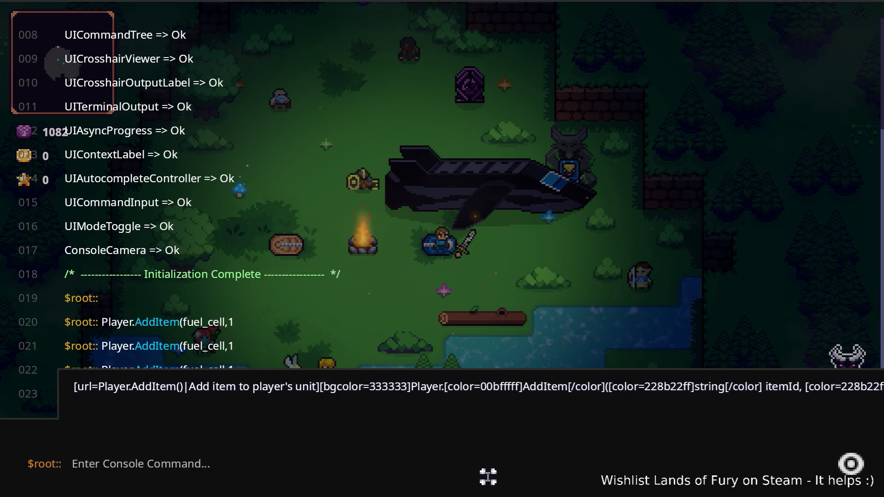
key(Up)
key(Return)
key(grave)
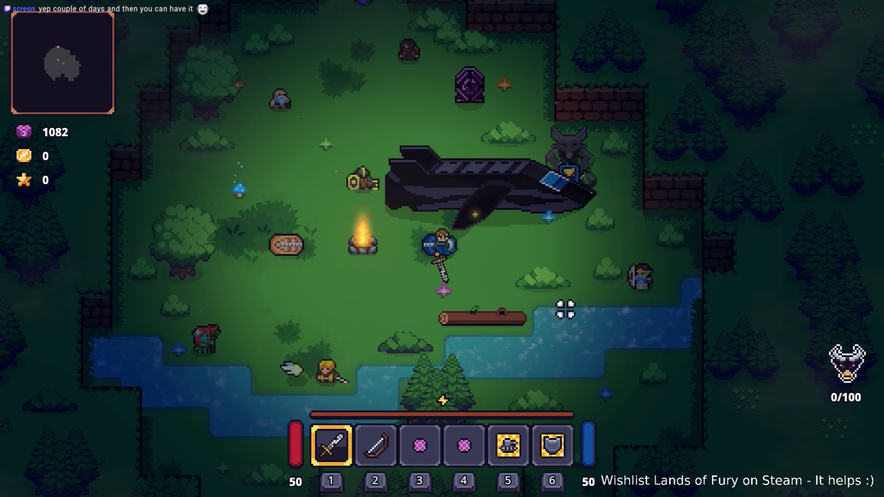
Walk to the crashed ship and finish ALMA's 'Ready to leave?' dialog
key(w)
key(e)
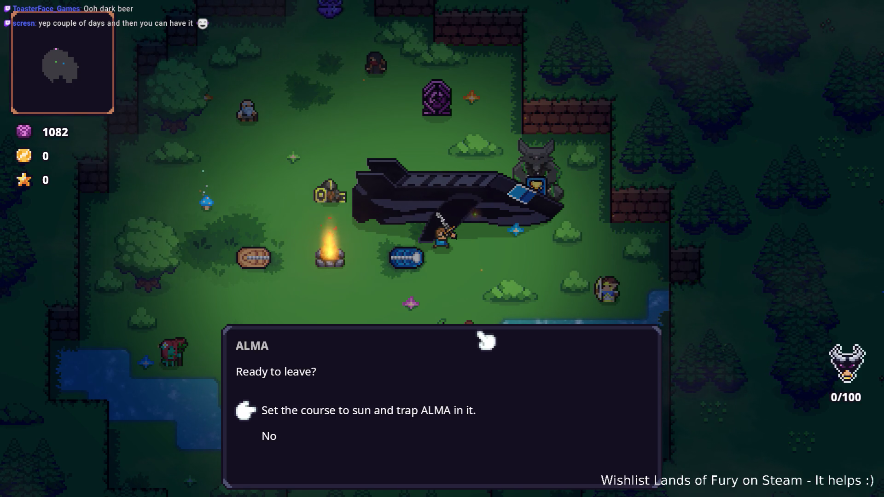
key(e)
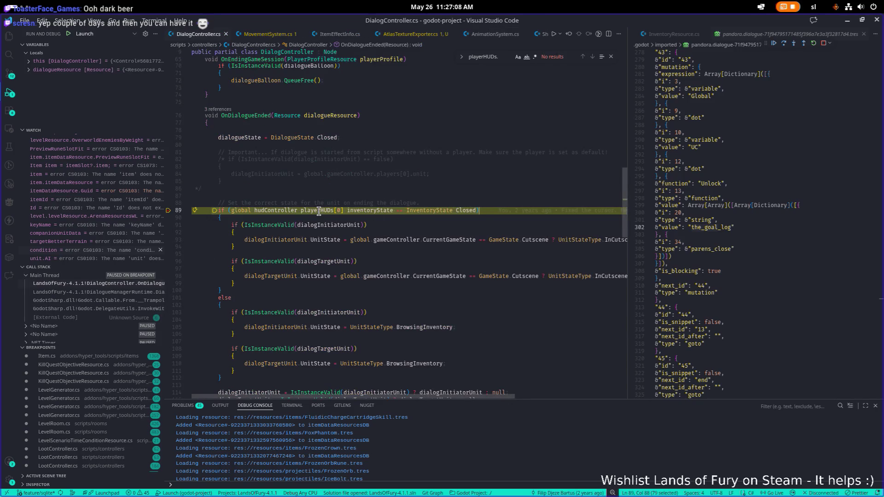
Jump to the playerHUDs definition in HudController.cs and search it for '.add', then 'destroy'
mouse_move(330, 210)
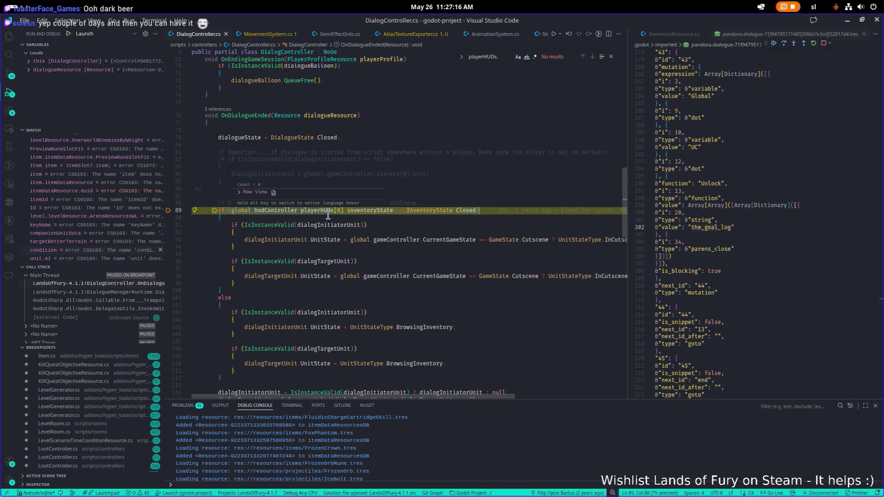
click(323, 210)
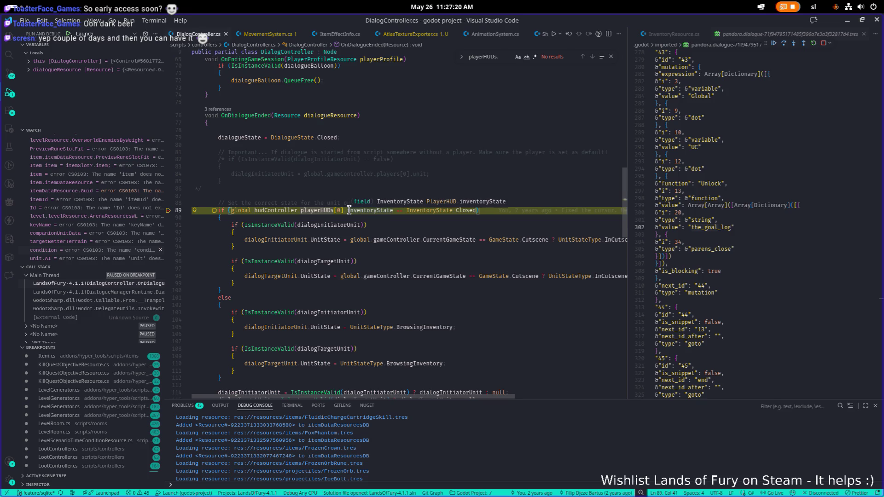
key(F12)
key(ctrl+f)
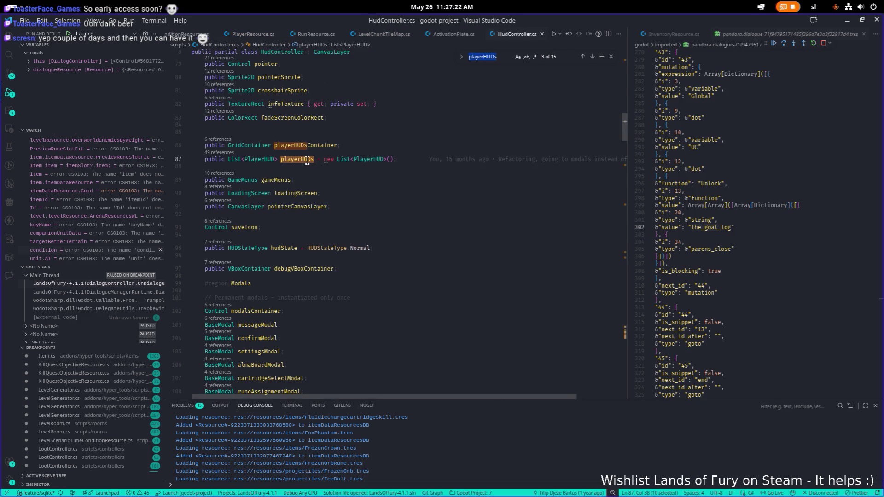
text(.add)
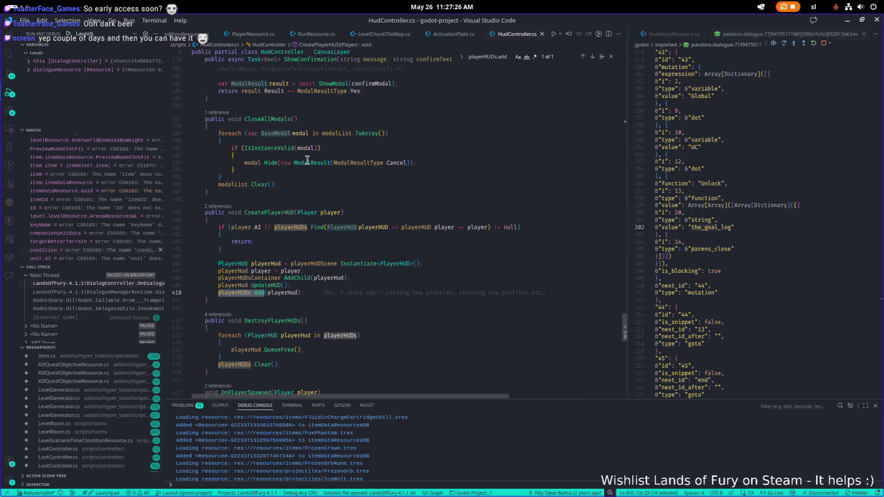
key(ctrl+a)
text(destroy)
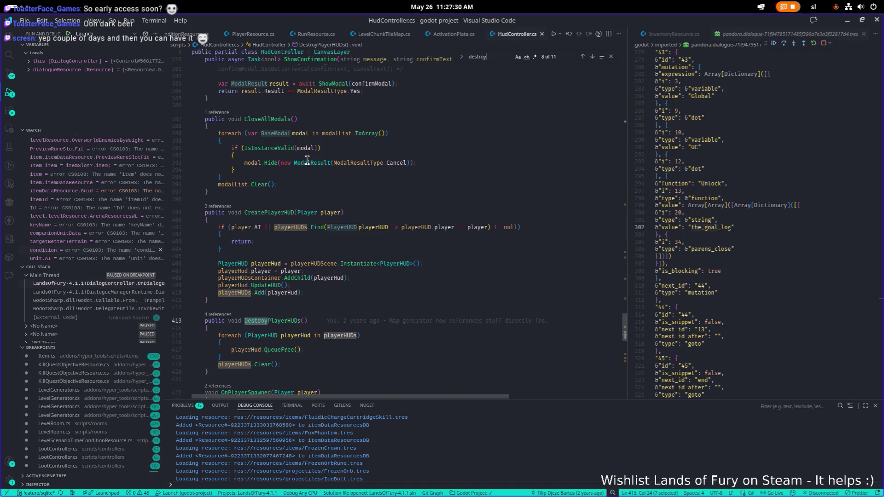
Set breakpoints on lines 415 and 419 in DestroyPlayerHUDs, then remove the one on 419
scroll(345, 307, down, 2)
click(169, 290)
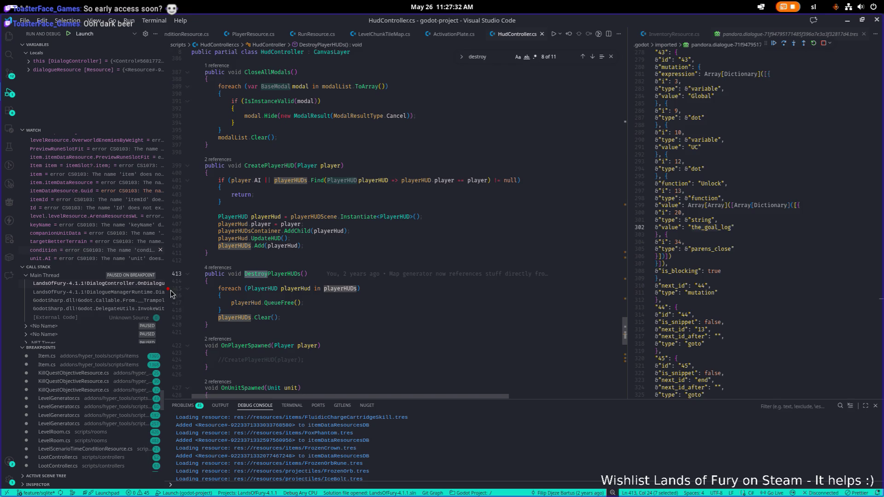
click(226, 309)
click(168, 318)
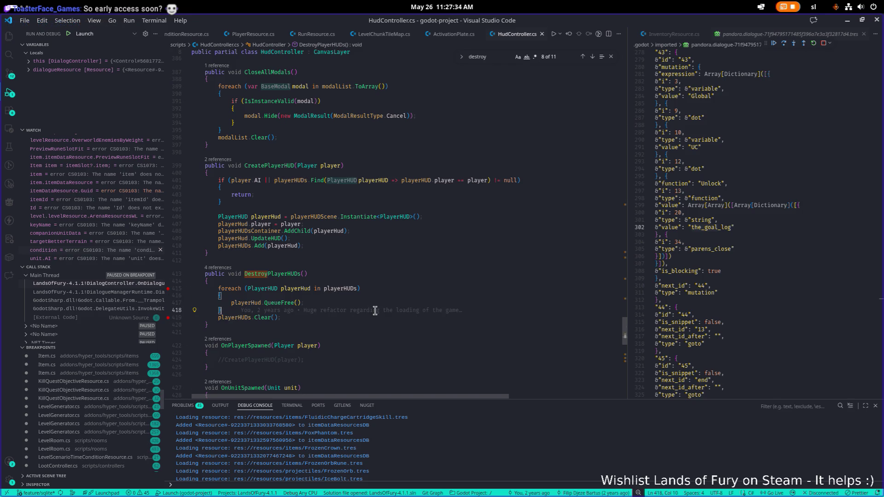
click(405, 288)
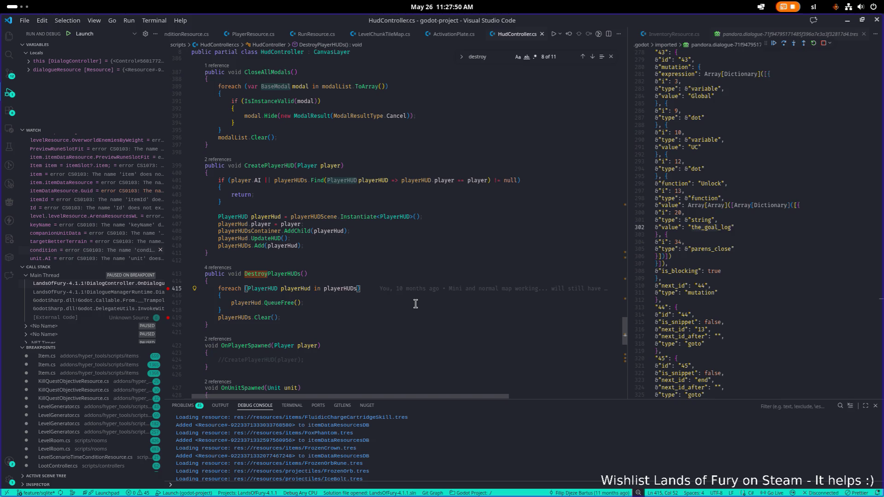
click(169, 318)
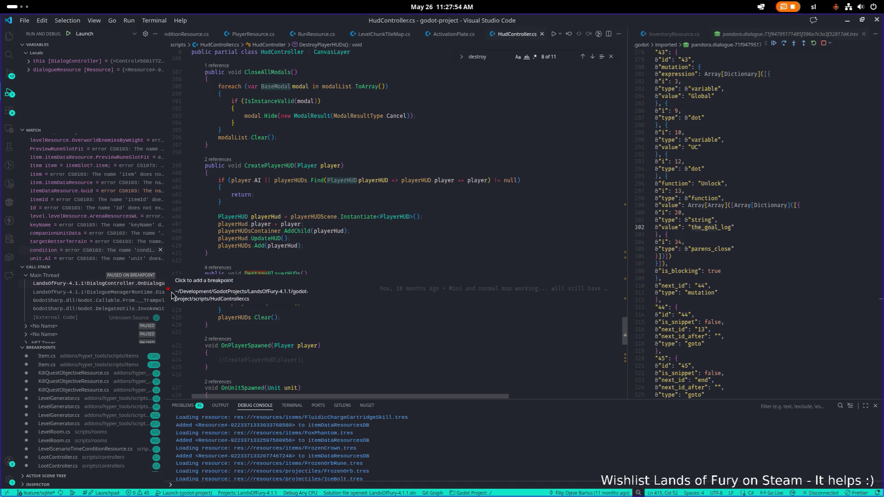
click(362, 254)
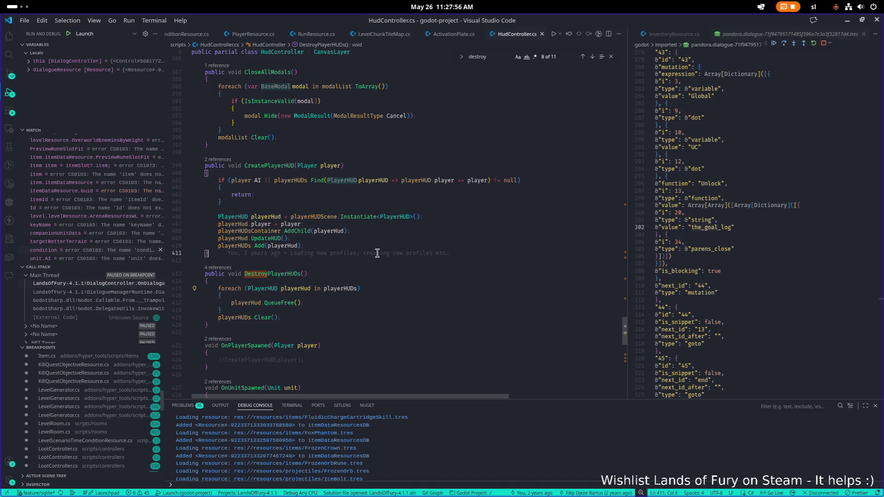
mouse_move(371, 256)
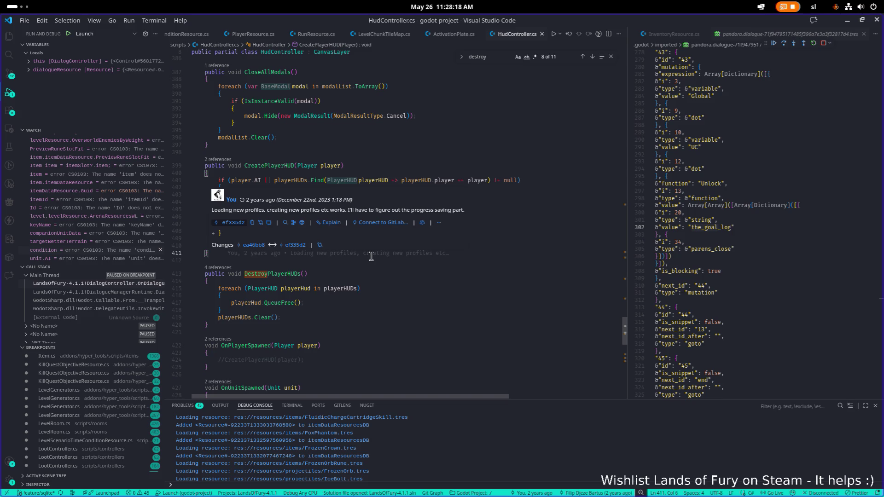
click(372, 283)
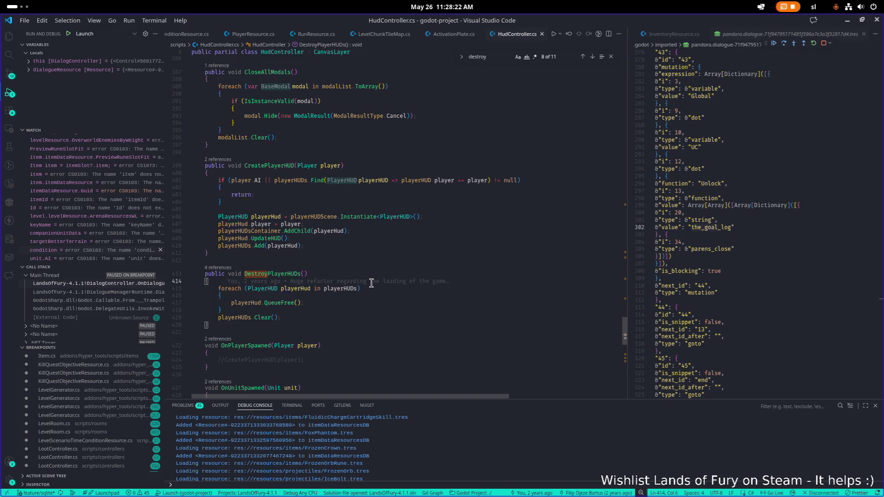
key(ctrl+p)
text(ship)
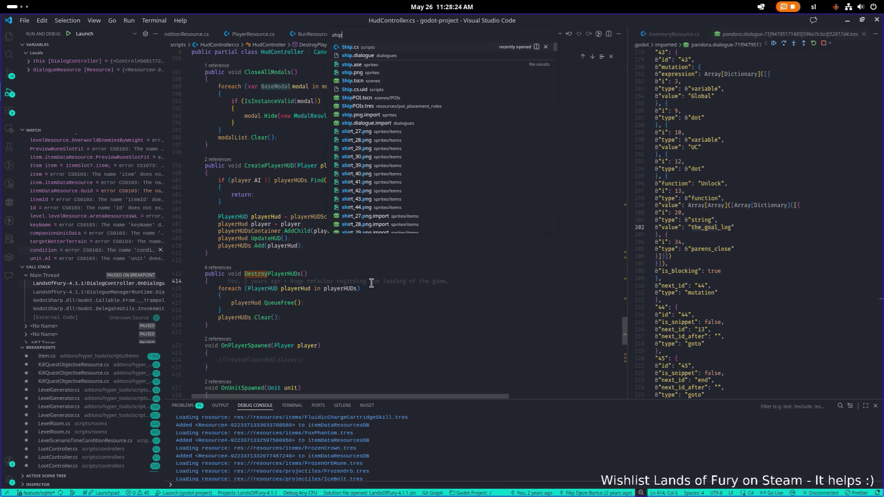
key(Return)
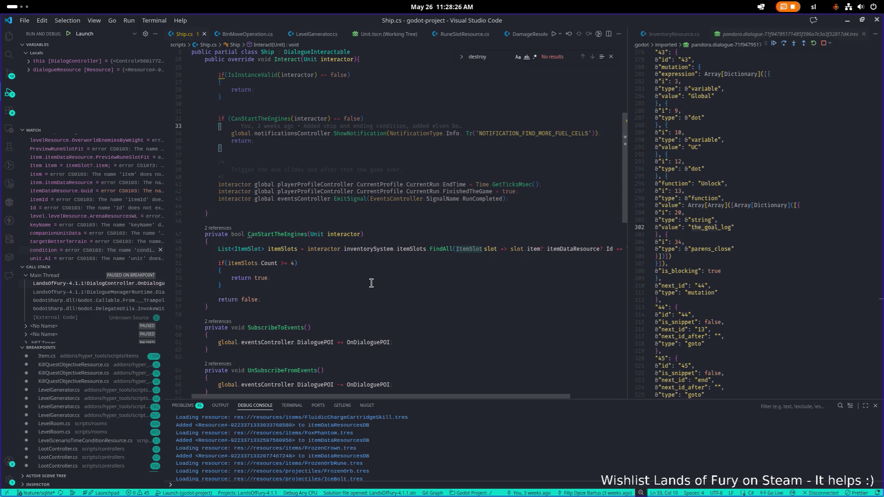
scroll(371, 283, down, 7)
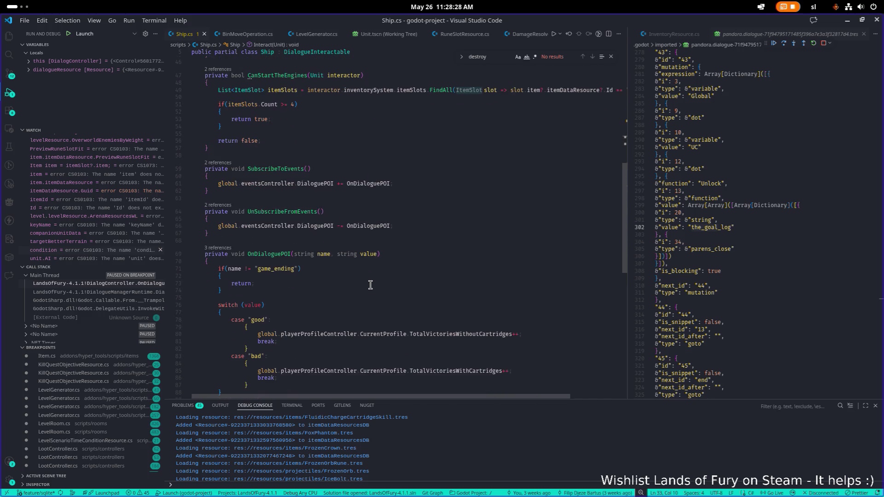
scroll(370, 285, down, 2)
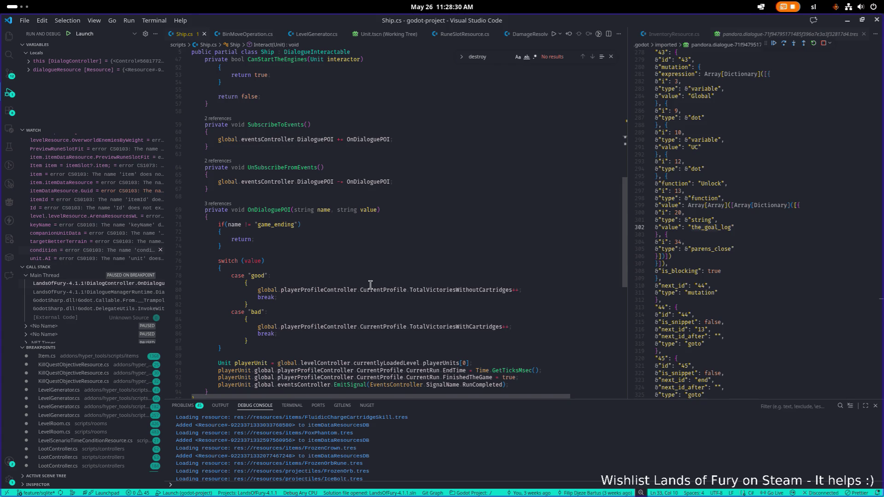
scroll(371, 284, down, 2)
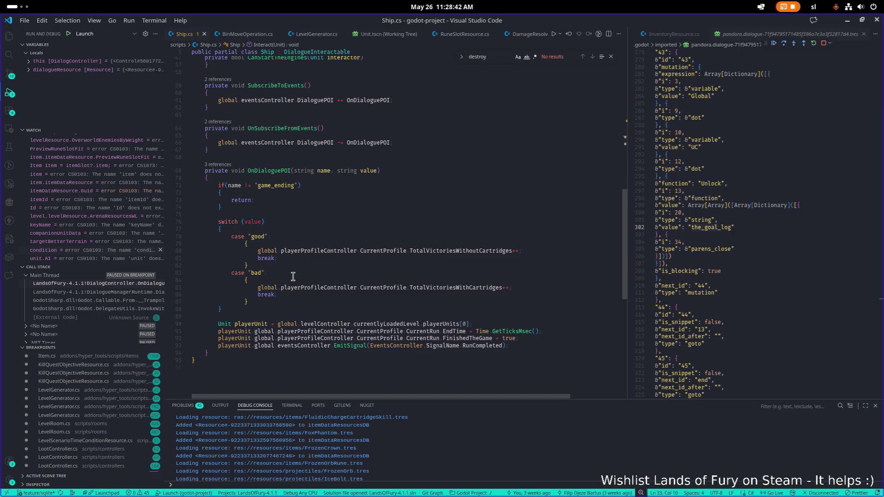
double_click(280, 172)
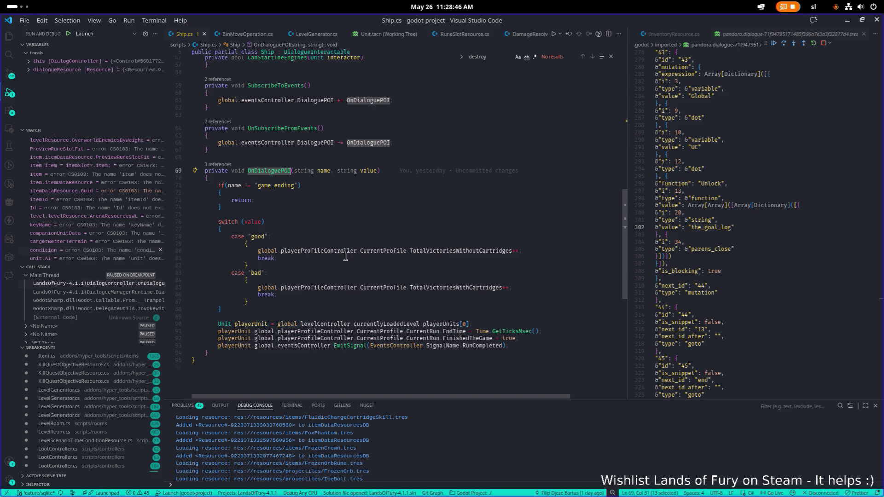
scroll(346, 256, up, 5)
click(413, 183)
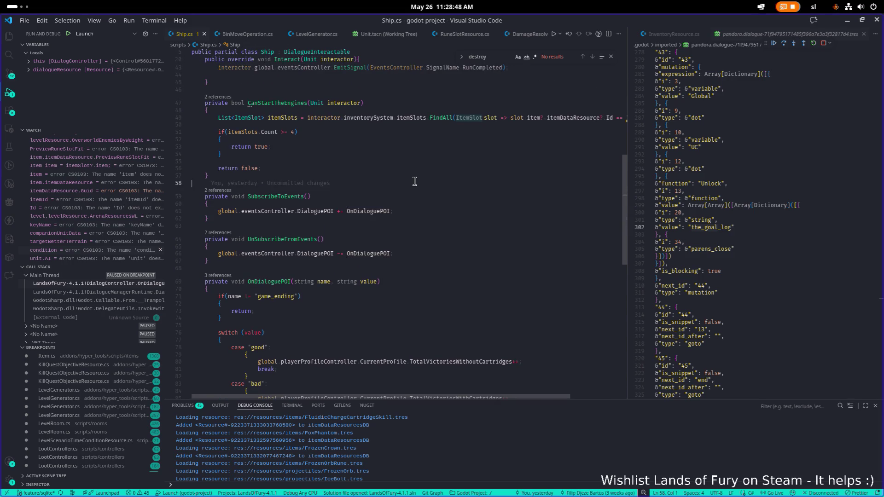
scroll(413, 183, up, 7)
scroll(413, 183, up, 3)
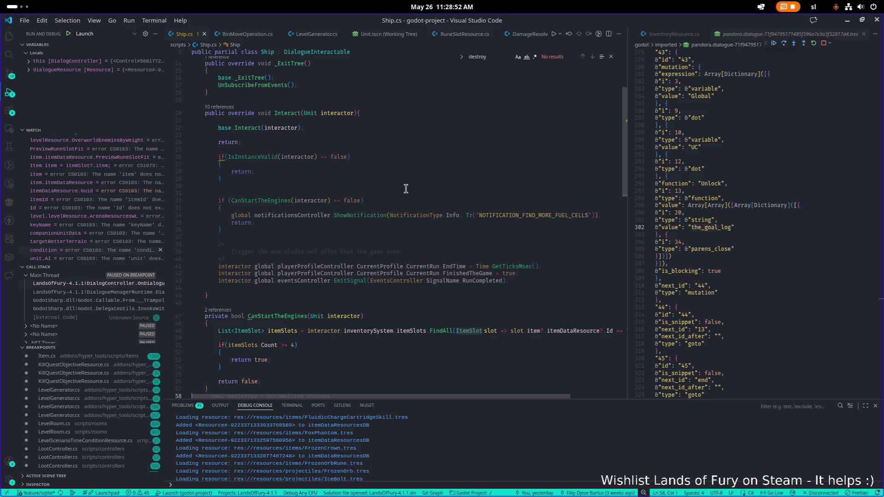
scroll(405, 189, down, 15)
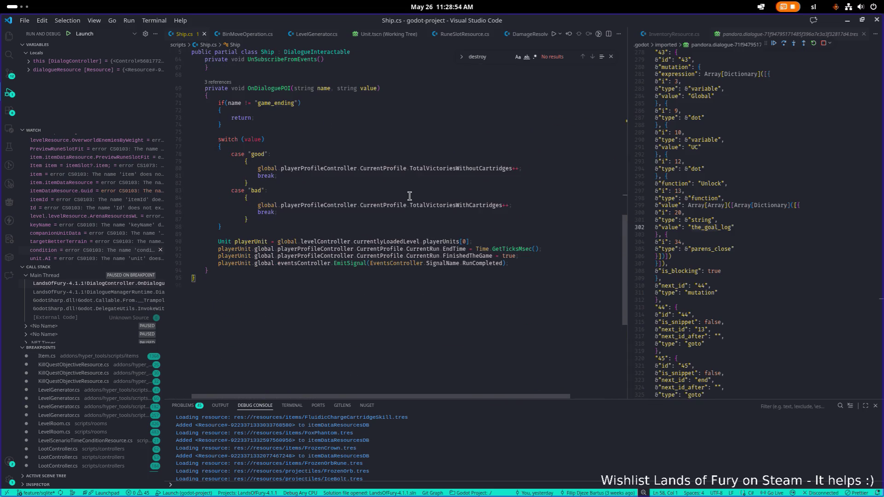
scroll(409, 196, up, 4)
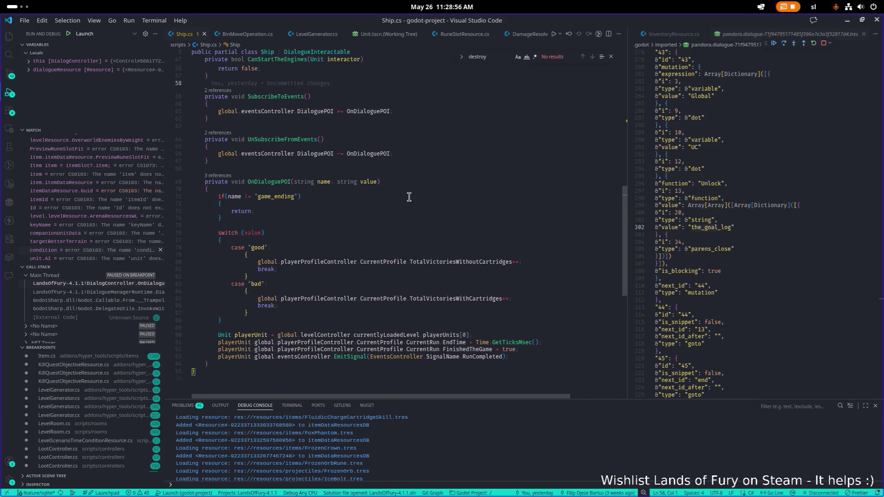
scroll(409, 197, up, 15)
Show the Explorer panel with the project files and Ship outline, then cancel a Quick Open search for 'file'
click(409, 196)
key(ctrl+shift+e)
key(ctrl+p)
text(file)
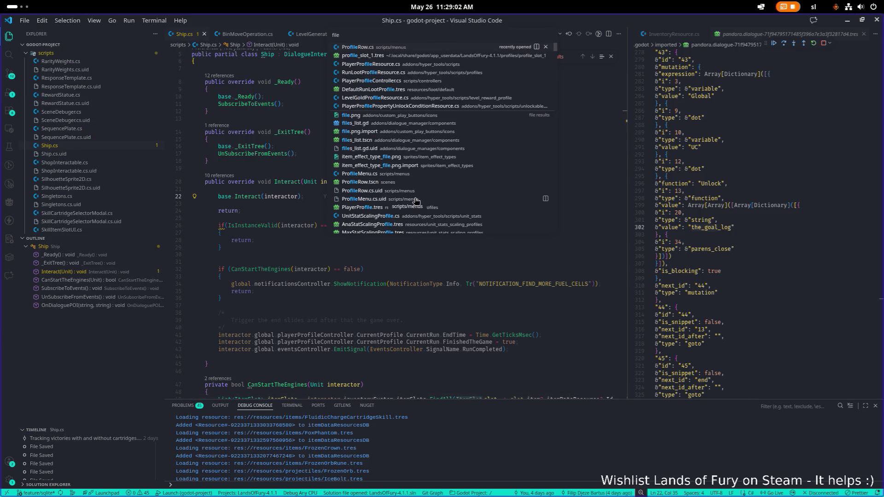
key(Escape)
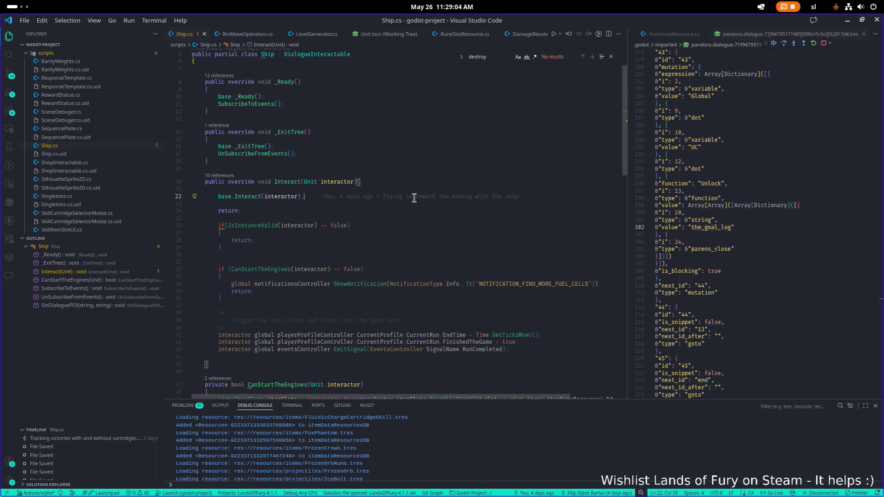
Browse the recent-files list in Quick Open and move to line 33 of Interact
key(ctrl+p)
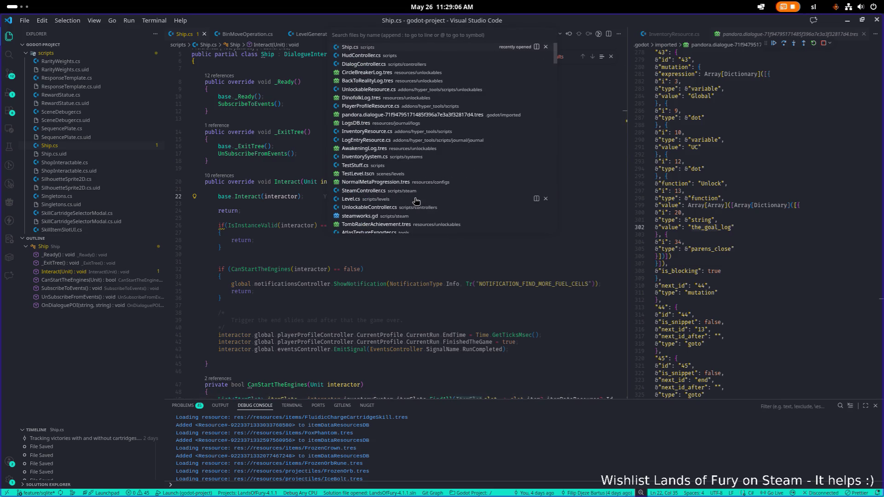
text(hi)
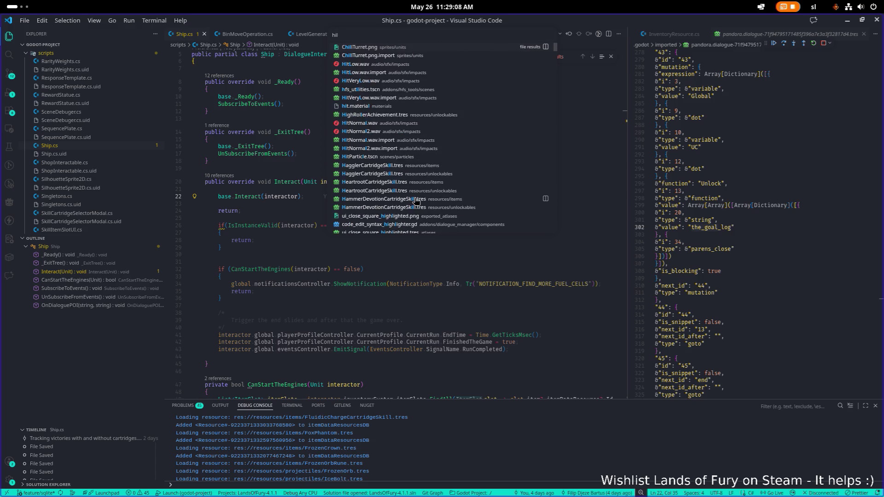
key(BackSpace)
key(BackSpace)
key(Escape)
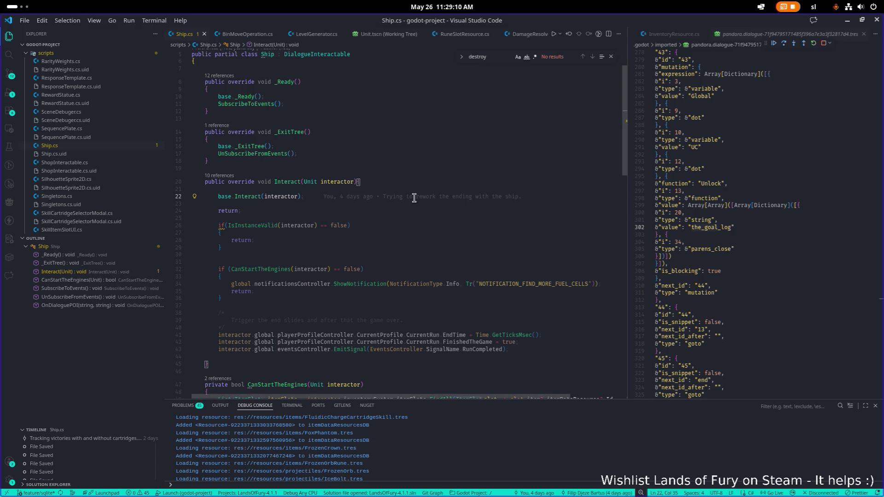
key(ctrl+p)
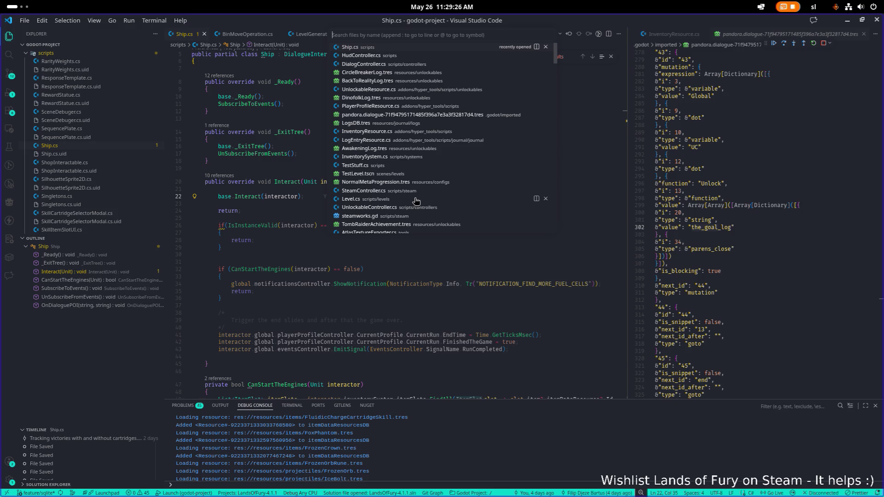
mouse_move(342, 286)
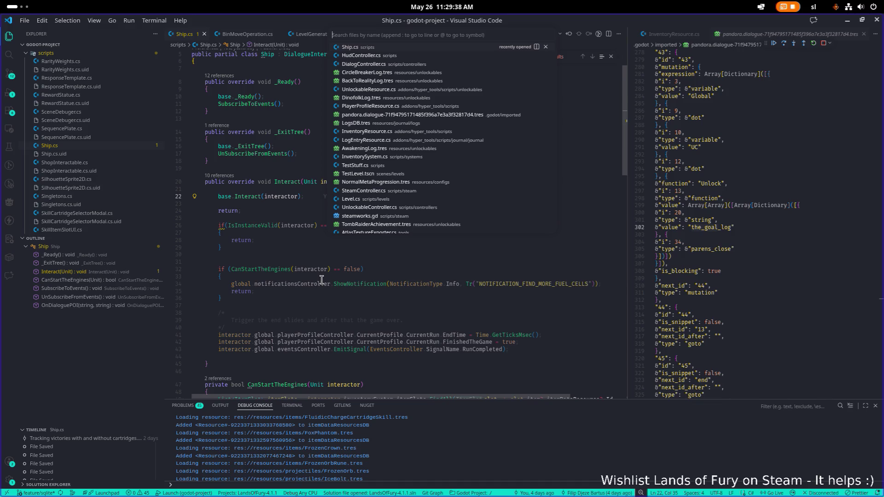
click(321, 278)
Search Quick Open for 'file' again, then go to line 37 in Interact
key(ctrl+p)
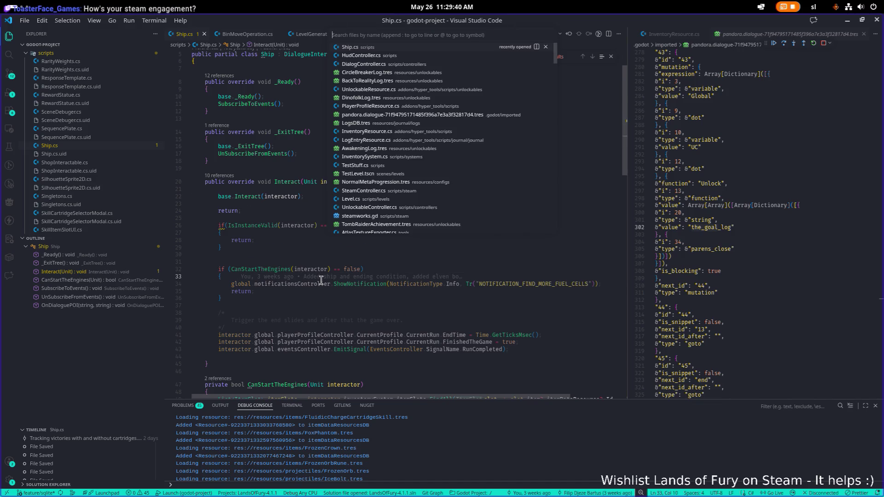
text(file)
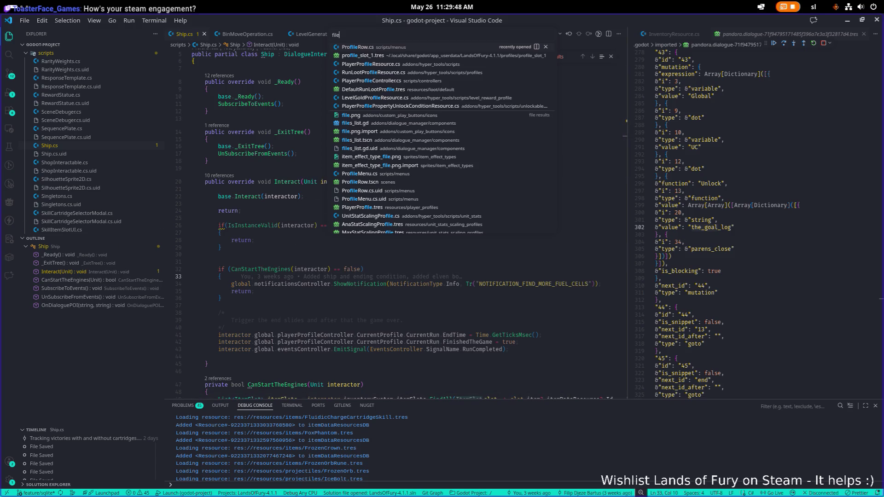
click(271, 305)
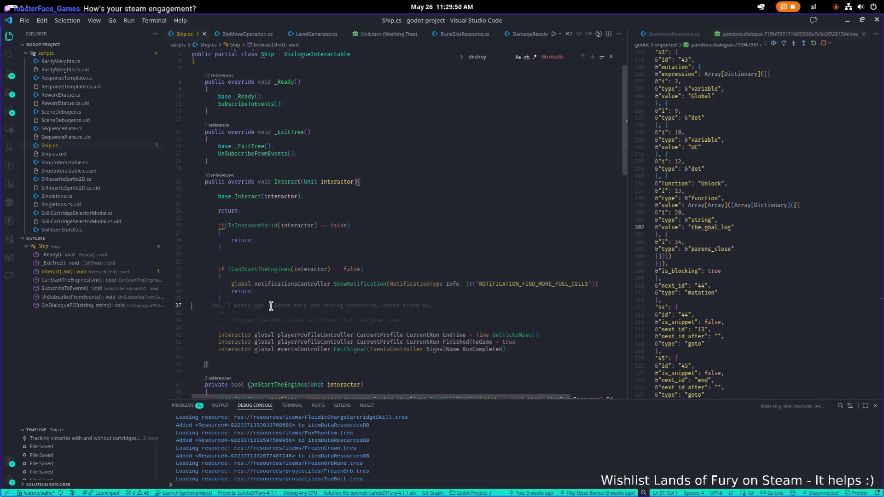
key(ctrl+p)
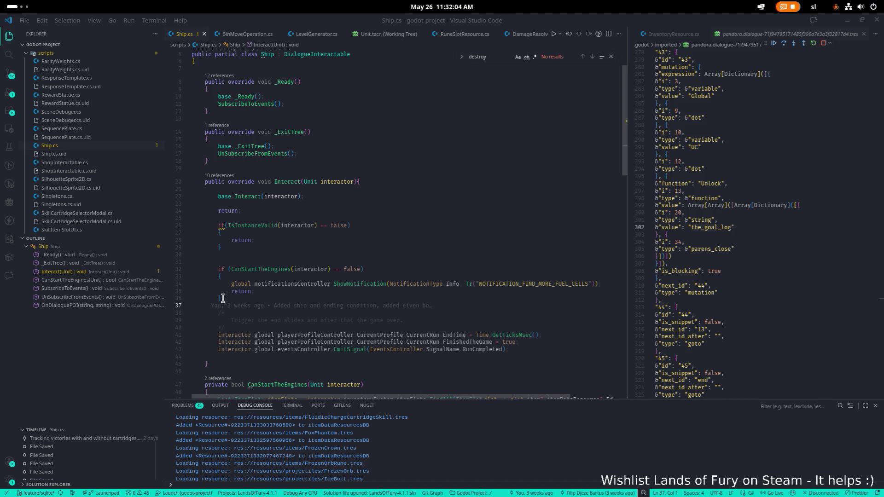
Review Ship.cs from the early return on line 28 to the _Ready and _ExitTree methods
click(469, 240)
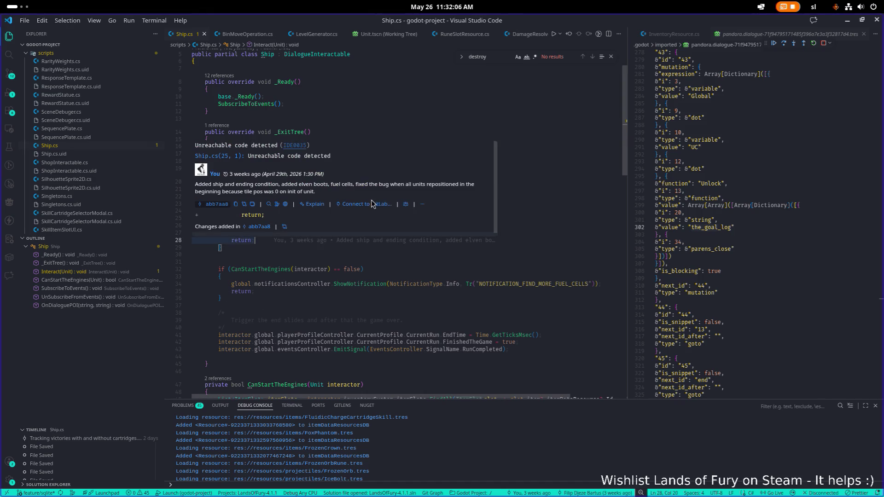
click(477, 114)
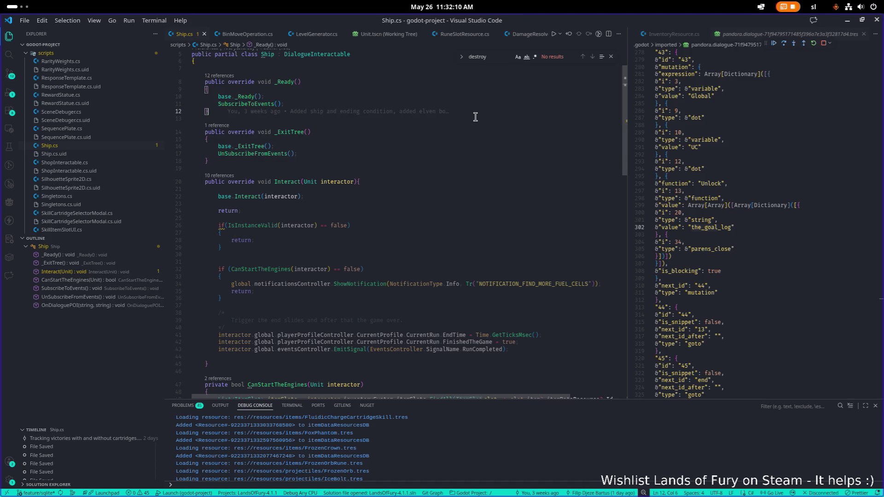
click(472, 127)
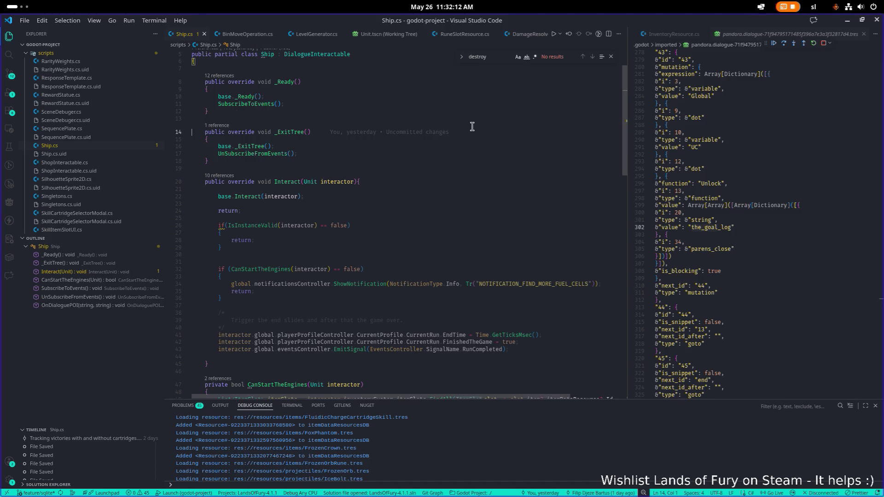
Run GitLens Inspect and diff the latest Ship.cs commit against its previous version
key(ctrl+p)
key(Escape)
key(ctrl+shift+p)
text(gitlens)
key(Return)
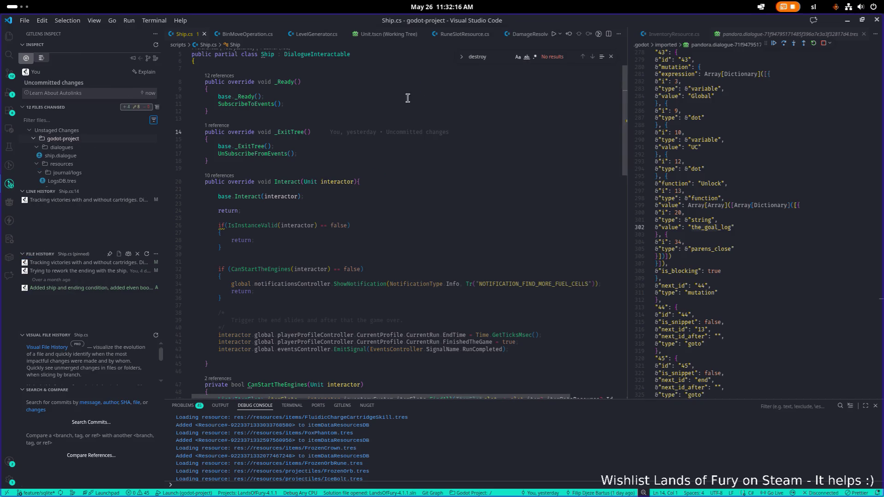
click(85, 265)
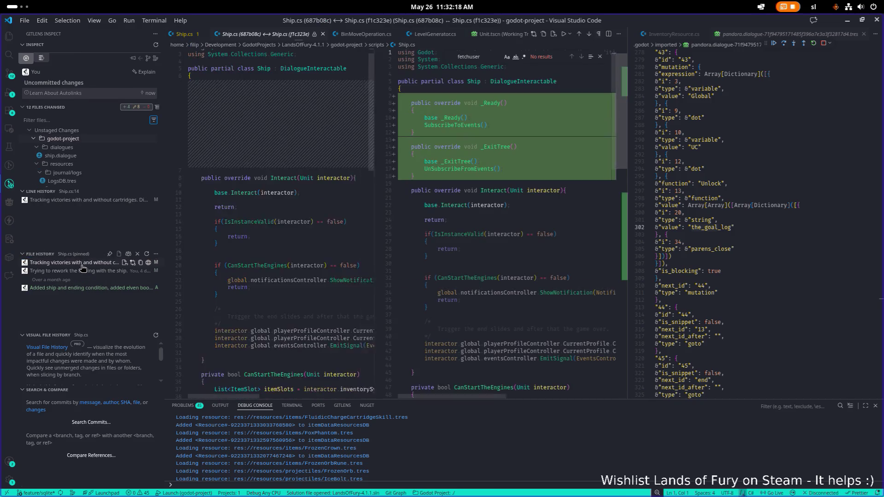
scroll(417, 220, down, 5)
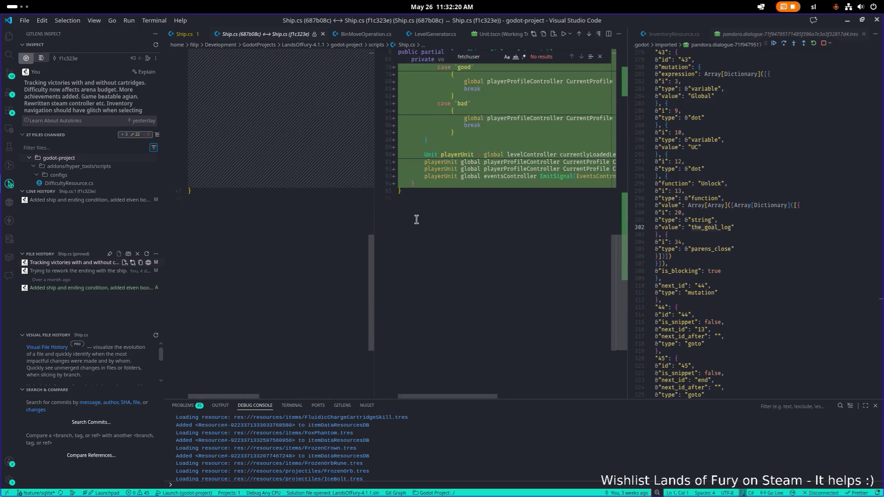